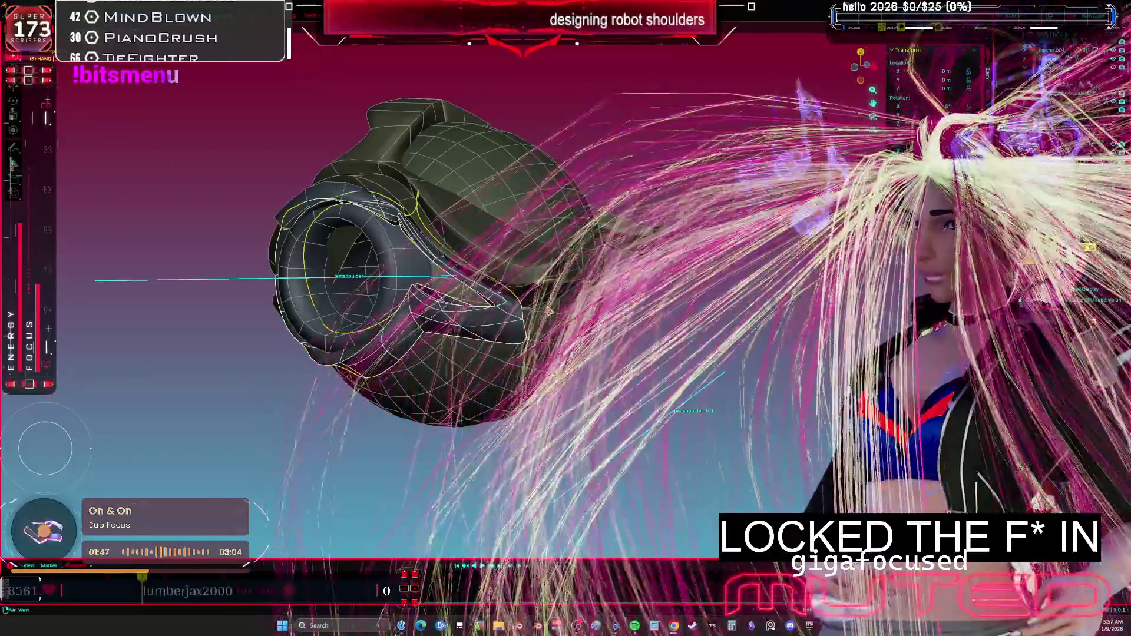
# Rotate the shoulder armour until its ring opening faces front-on, then select the inner sphere.
pyautogui.moveTo(549, 310); pyautogui.dragTo(593, 363, button='middle')
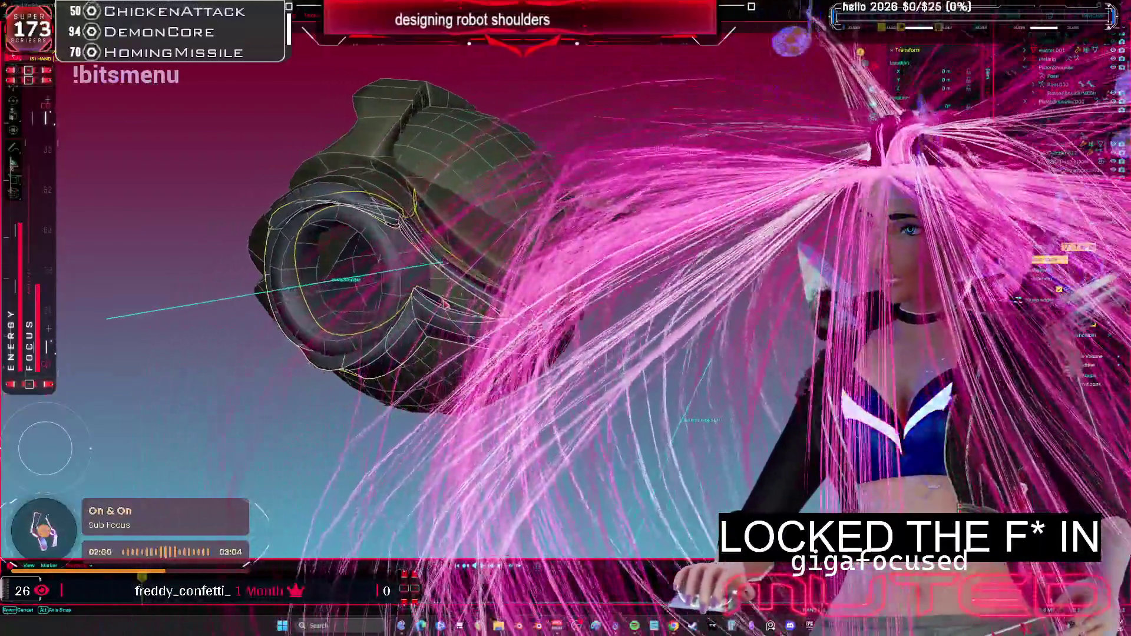
pyautogui.moveTo(347, 313); pyautogui.dragTo(482, 307, button='middle')
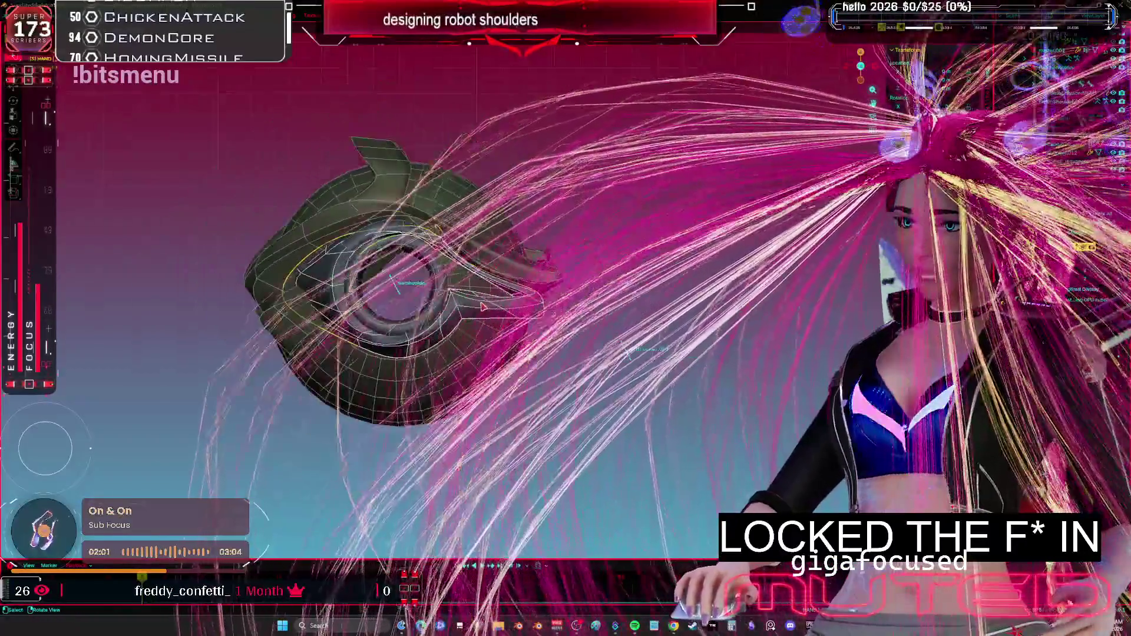
pyautogui.press('r')
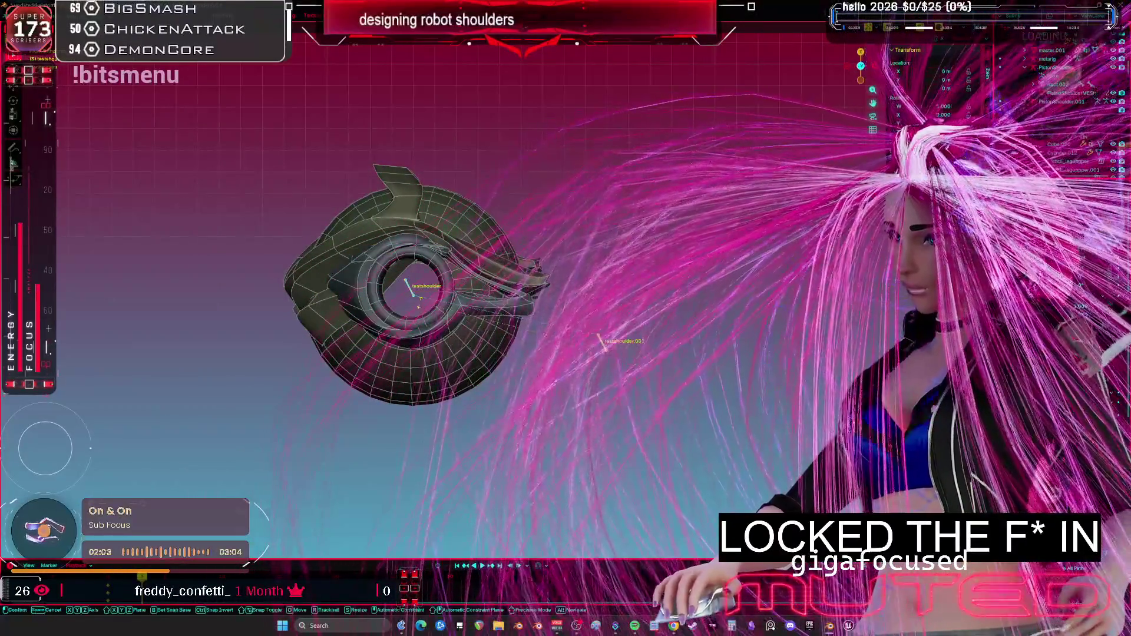
pyautogui.press('r')
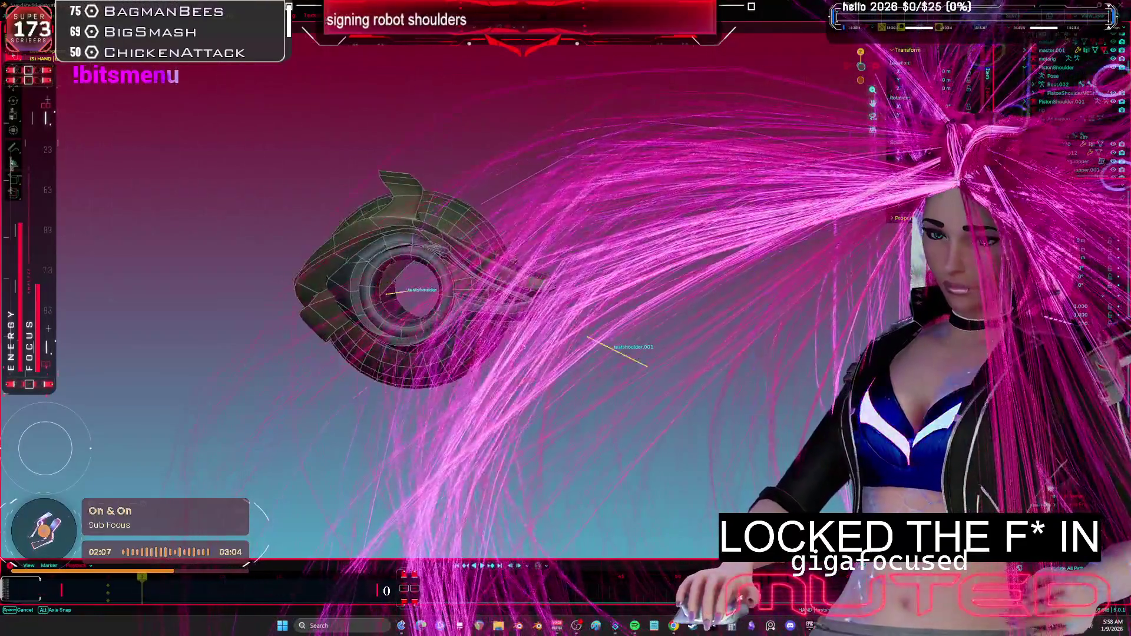
pyautogui.moveTo(412, 283); pyautogui.dragTo(440, 177, button='middle')
pyautogui.click(429, 229)
# Isolate the inner sphere, select its linked geometry in X-ray, and rotate it.
pyautogui.press('KP_Divide')
pyautogui.hotkey('alt', 'z')
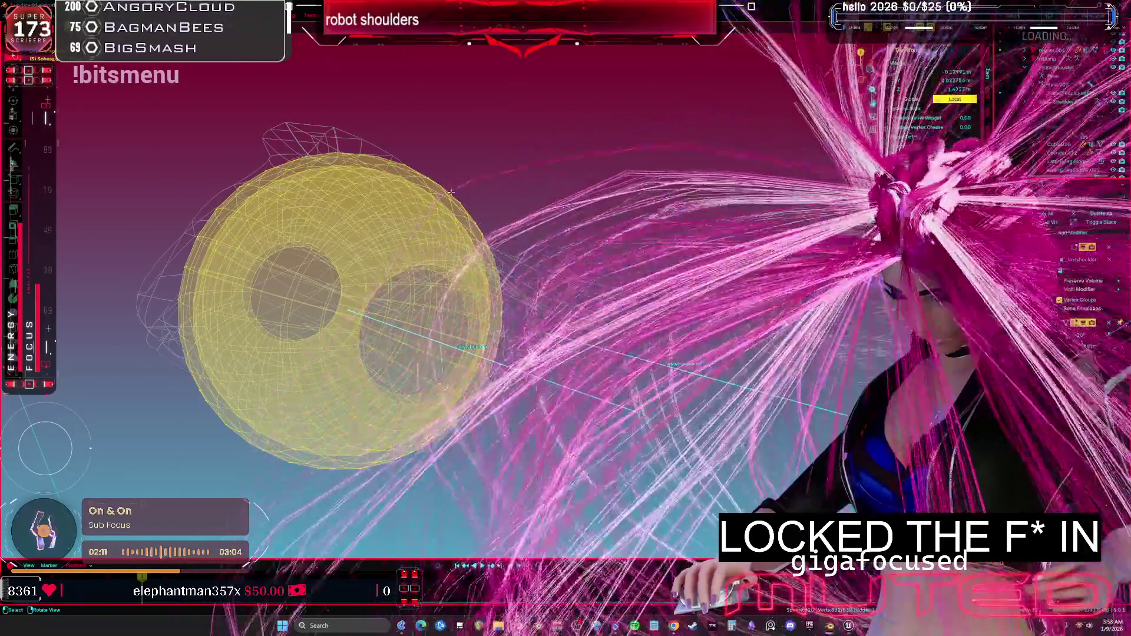
pyautogui.press('l')
pyautogui.hotkey('alt', 'z')
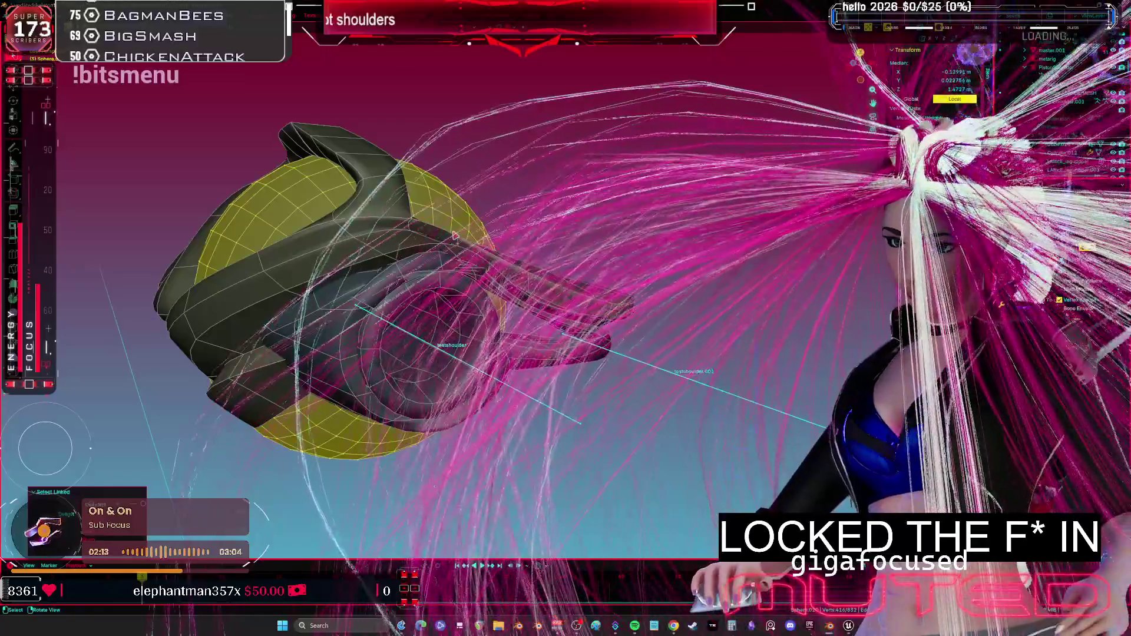
pyautogui.hotkey('alt', 'z')
pyautogui.moveTo(422, 201); pyautogui.dragTo(314, 222, button='middle')
pyautogui.press('r')
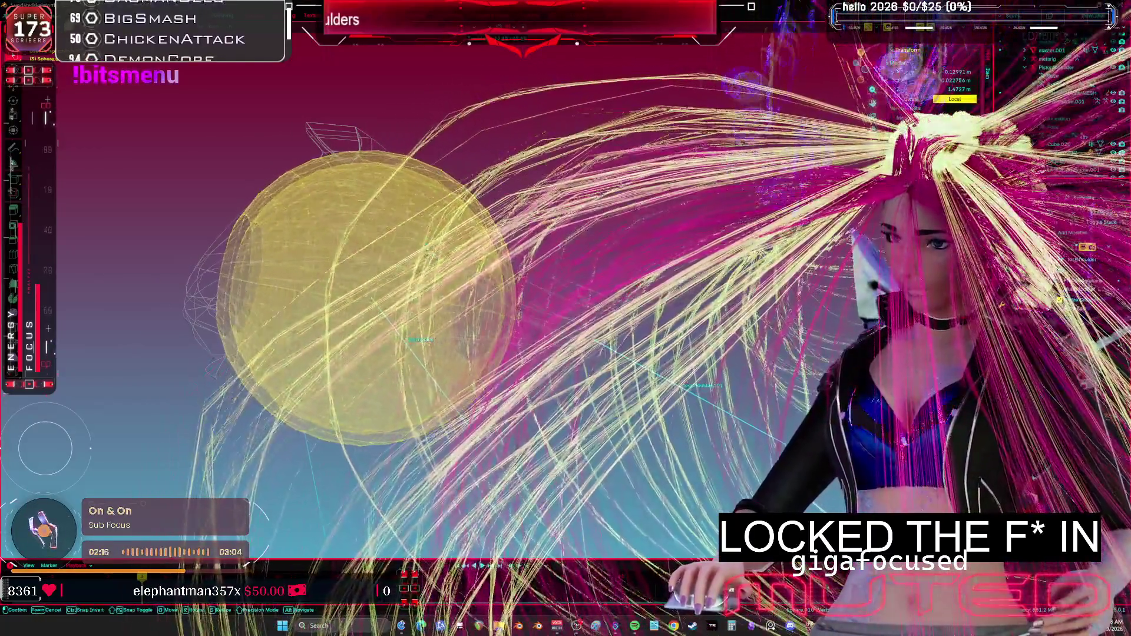
pyautogui.click(474, 337)
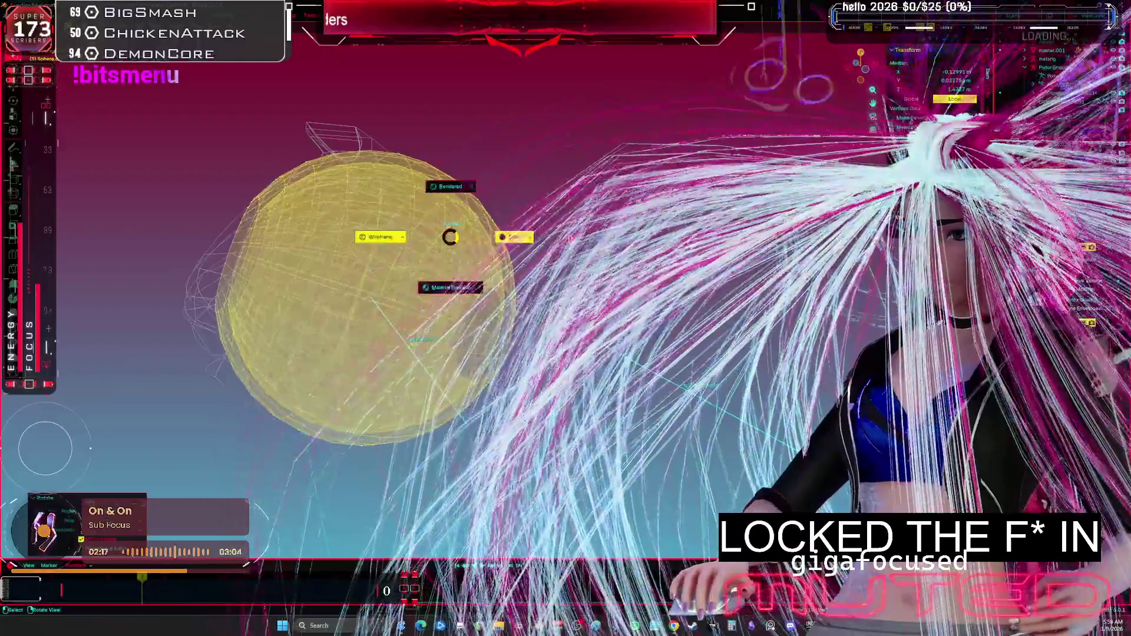
# Rotate the sphere again, then adjust the face-loop selection along the housing's top rim.
pyautogui.hotkey('alt', 'z')
pyautogui.press('r')
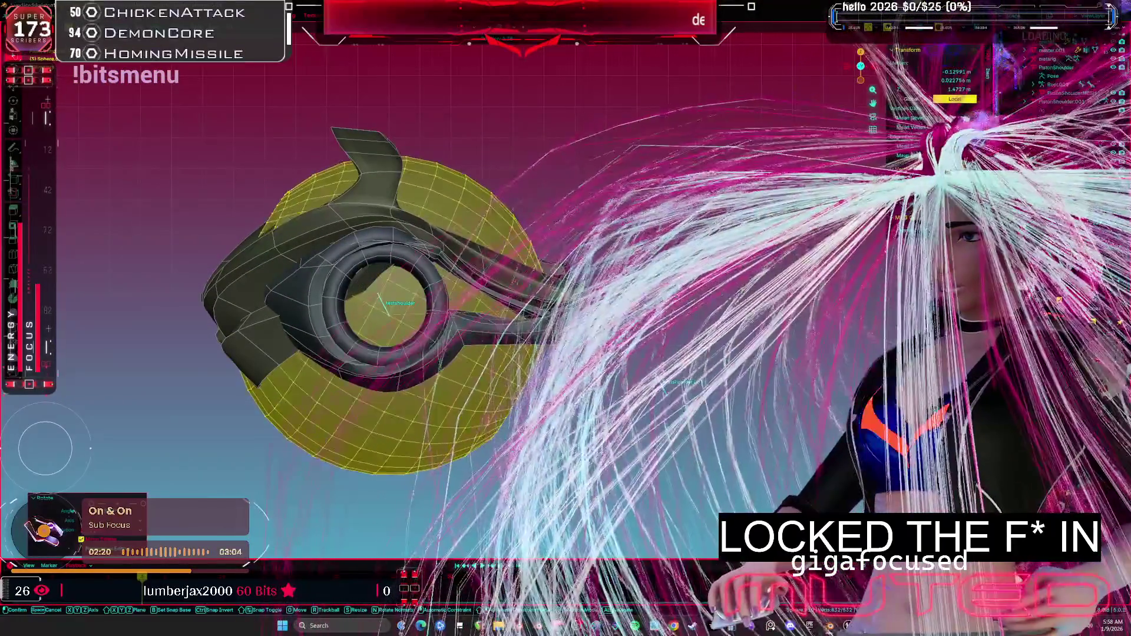
pyautogui.moveTo(389, 306); pyautogui.dragTo(390, 269, button='middle')
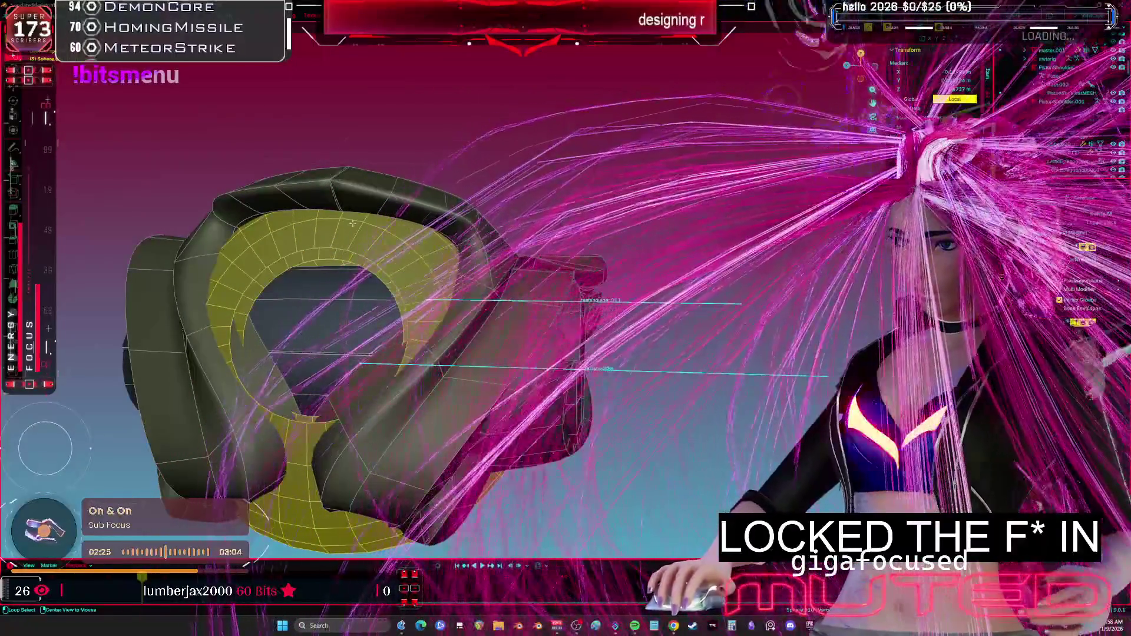
pyautogui.moveTo(348, 238); pyautogui.dragTo(372, 287, button='middle')
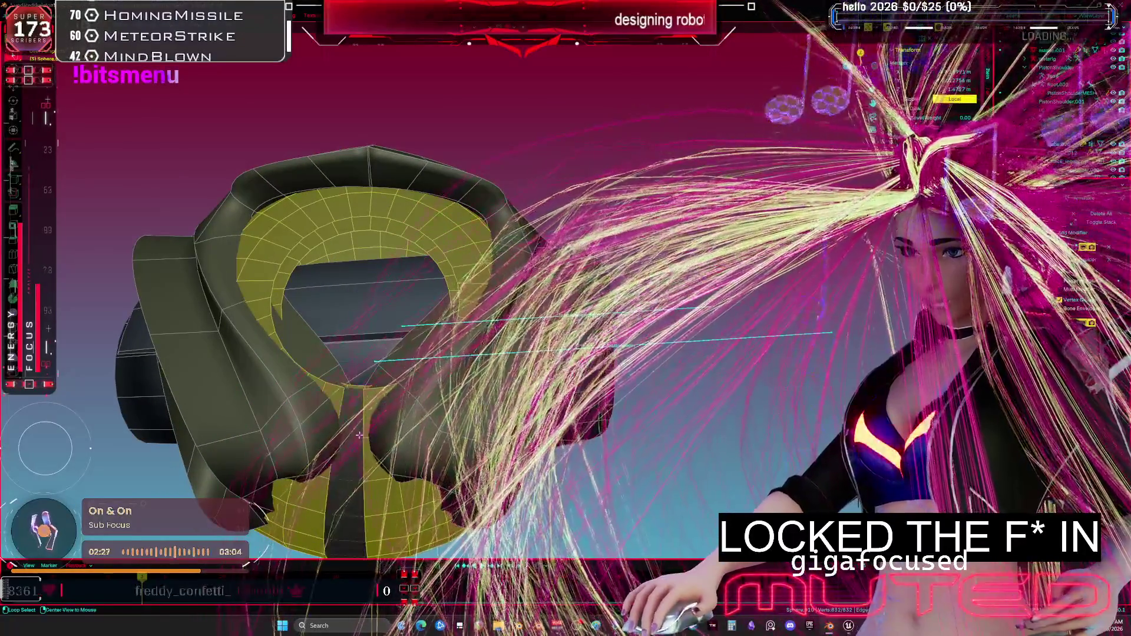
pyautogui.keyDown('alt'); pyautogui.keyDown('shift'); pyautogui.click(368, 436); pyautogui.keyUp('shift'); pyautogui.keyUp('alt')
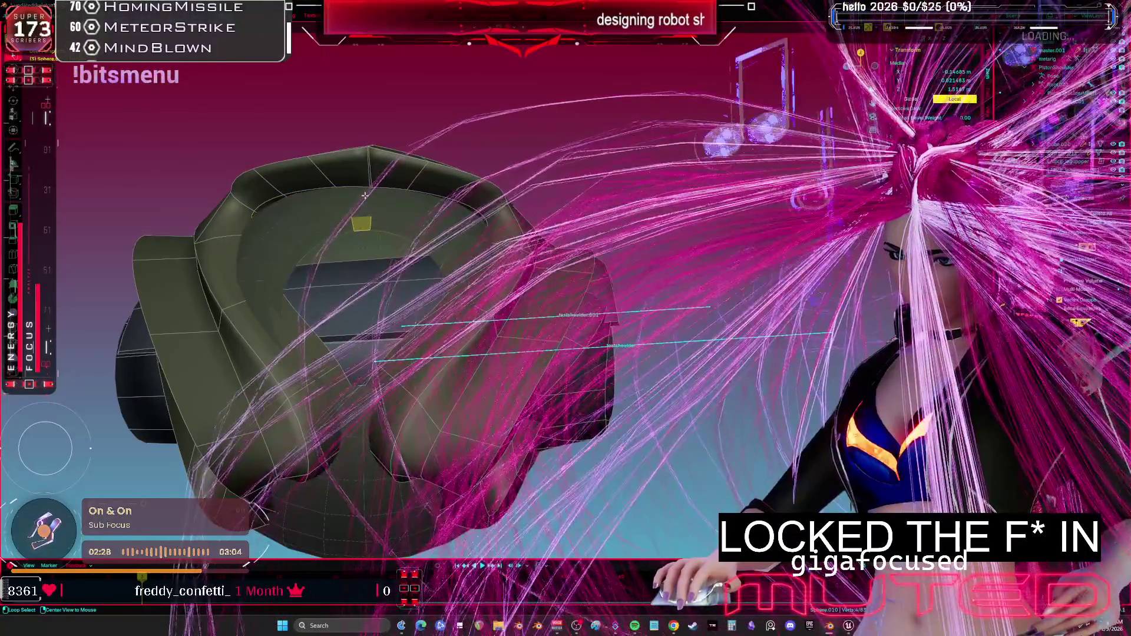
pyautogui.keyDown('alt'); pyautogui.click(384, 195); pyautogui.keyUp('alt')
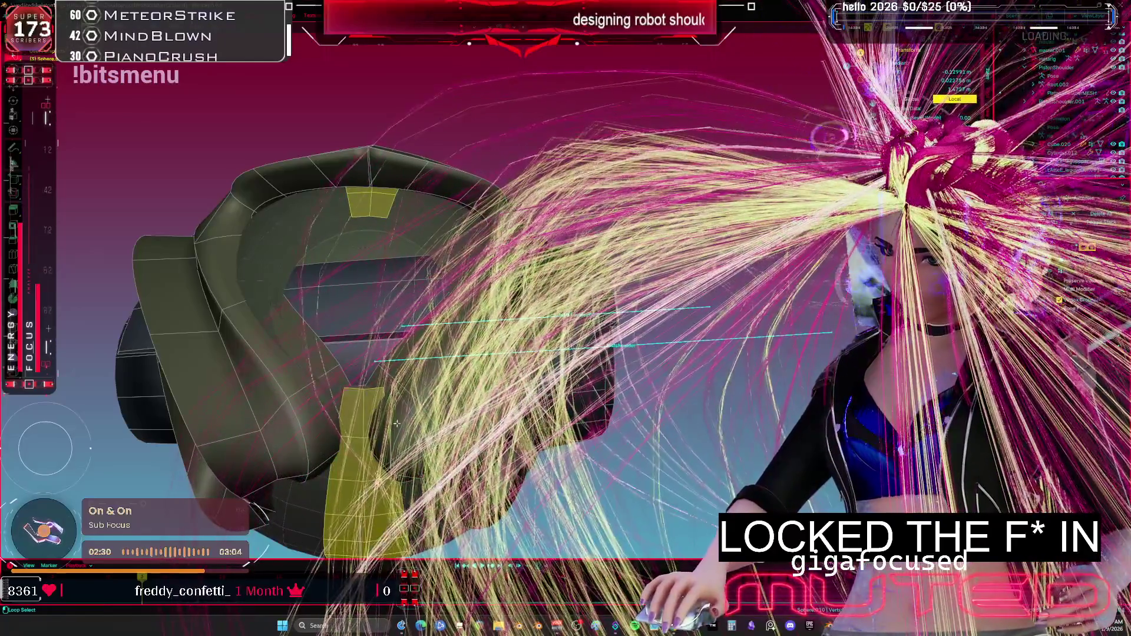
pyautogui.moveTo(397, 424); pyautogui.dragTo(479, 390, button='middle')
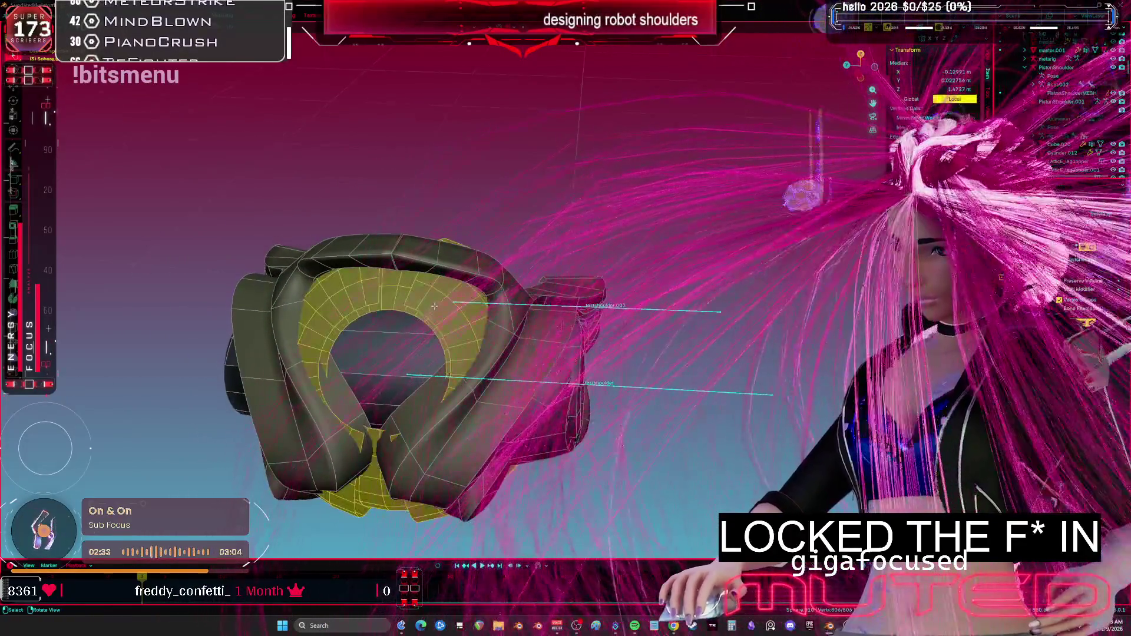
pyautogui.moveTo(430, 295)
pyautogui.mouseDown(button='middle')
pyautogui.moveTo(332, 259)
pyautogui.moveTo(483, 281)
pyautogui.moveTo(429, 243)
pyautogui.mouseUp(button='middle')
# Extend the housing face selection along a shortest path, then try Weight Paint and return to Object Mode.
pyautogui.keyDown('alt'); pyautogui.click(445, 217); pyautogui.keyUp('alt')
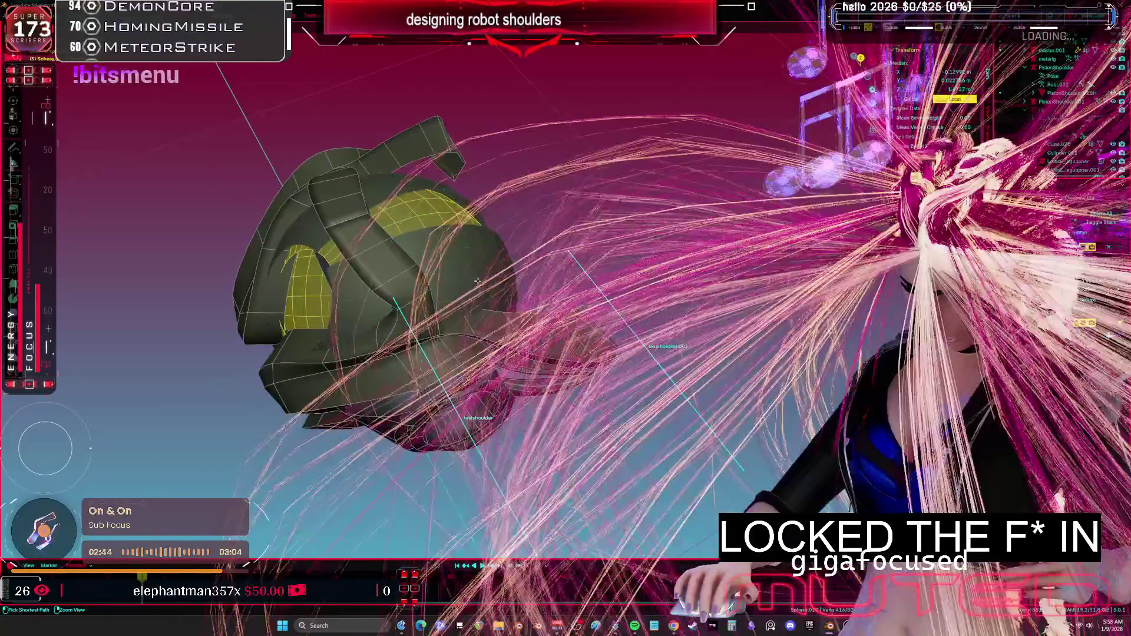
pyautogui.keyDown('ctrl'); pyautogui.click(477, 281); pyautogui.keyUp('ctrl')
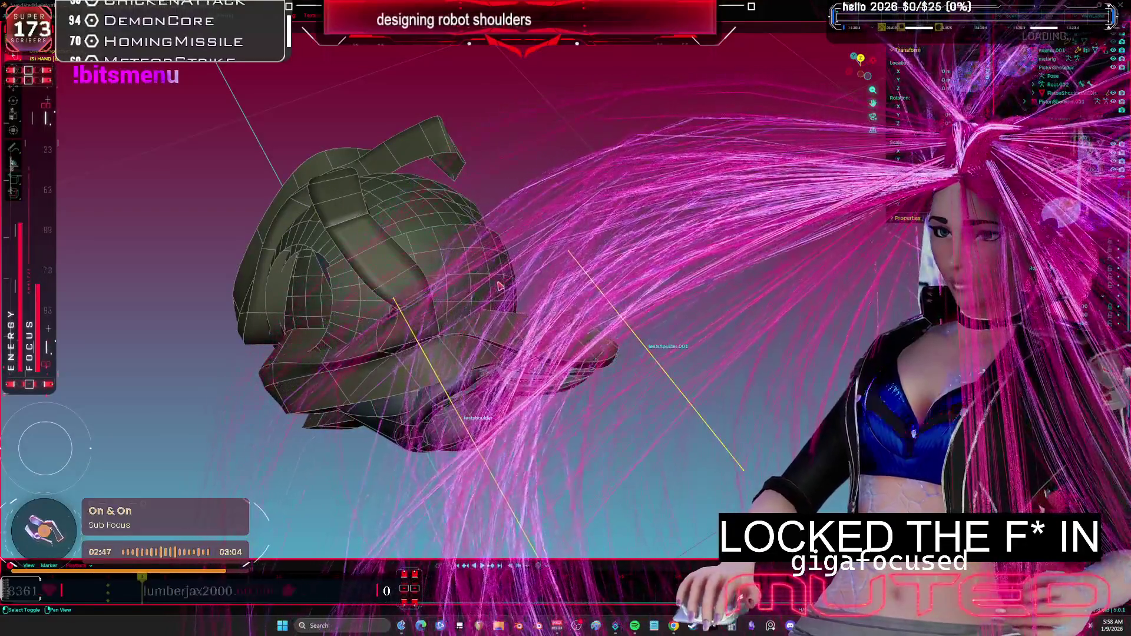
pyautogui.hotkey('ctrl', 'Tab')
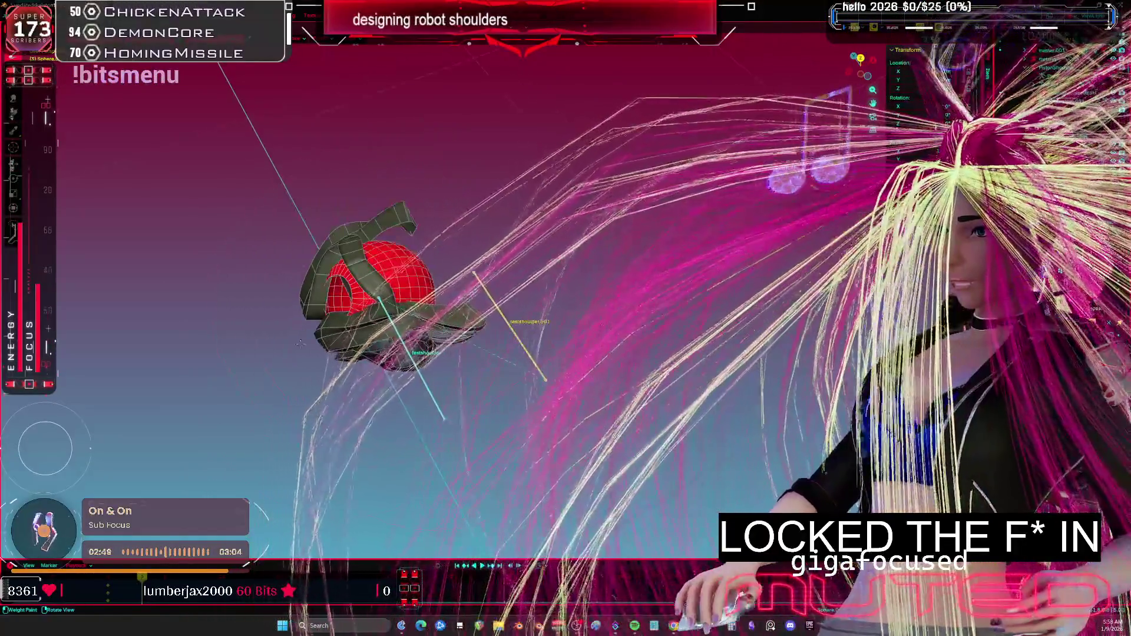
pyautogui.press('Tab')
pyautogui.moveTo(413, 283); pyautogui.dragTo(457, 317, button='middle')
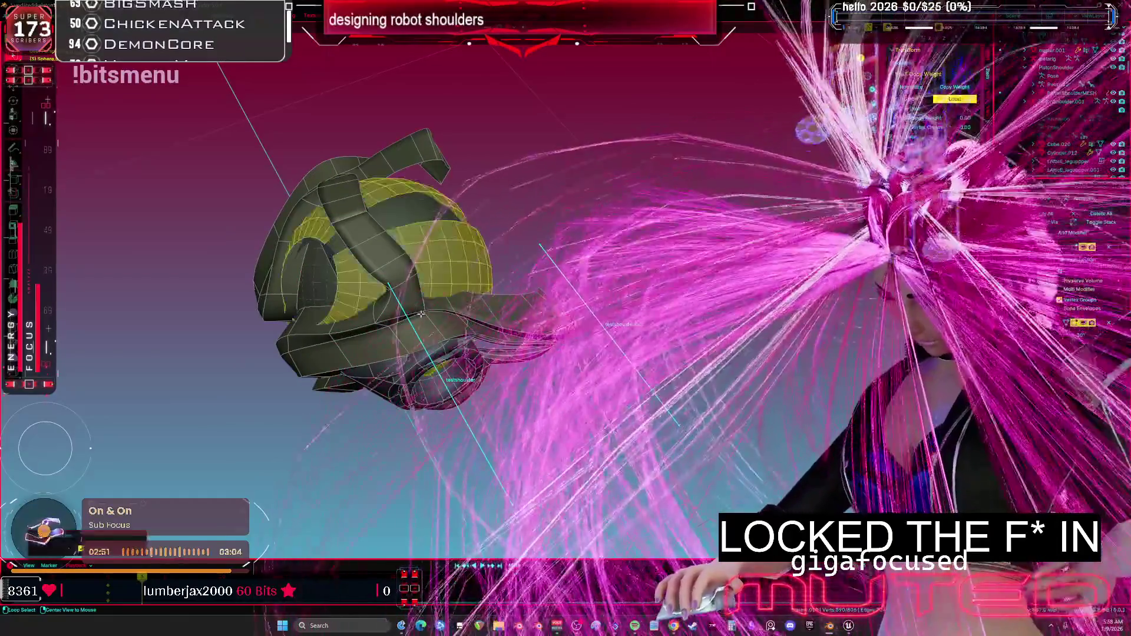
pyautogui.hotkey('ctrl', 'Tab')
pyautogui.click(451, 317)
# Rotate the testshoulder bone to test the sphere's deformation, then reset it to rest.
pyautogui.click(470, 425)
pyautogui.press('r')
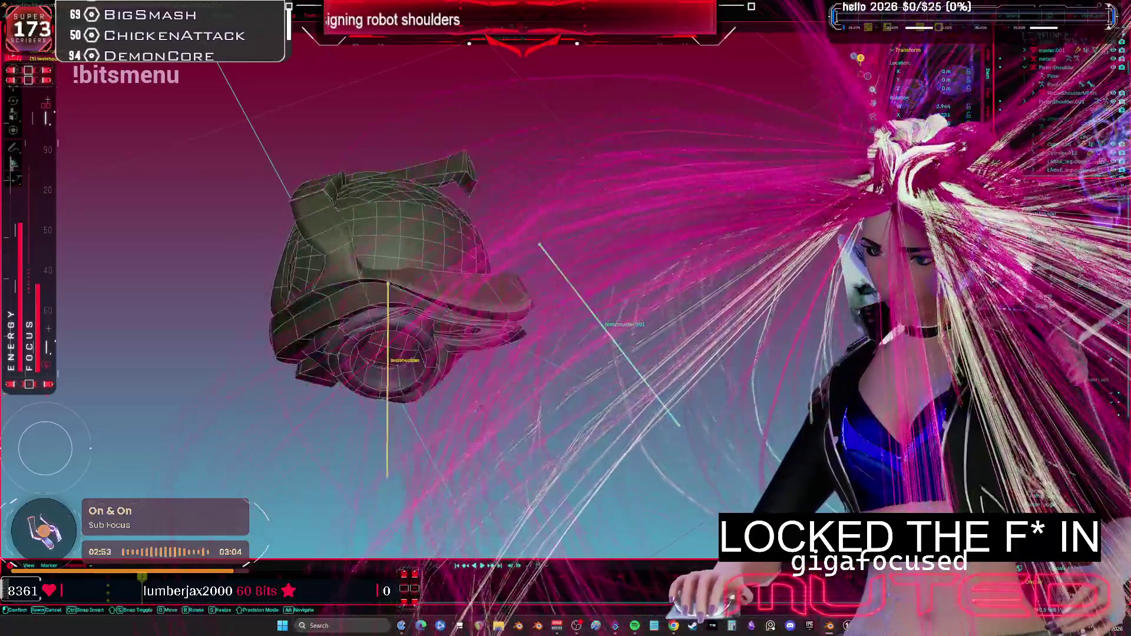
pyautogui.press('Escape')
pyautogui.moveTo(507, 396)
pyautogui.mouseDown(button='middle')
pyautogui.moveTo(639, 311)
pyautogui.moveTo(468, 273)
pyautogui.mouseUp(button='middle')
# In Material Preview, add a new slot and give the selected sphere faces the _MATCAP_WHITE material.
pyautogui.press('z')
pyautogui.click(487, 329)
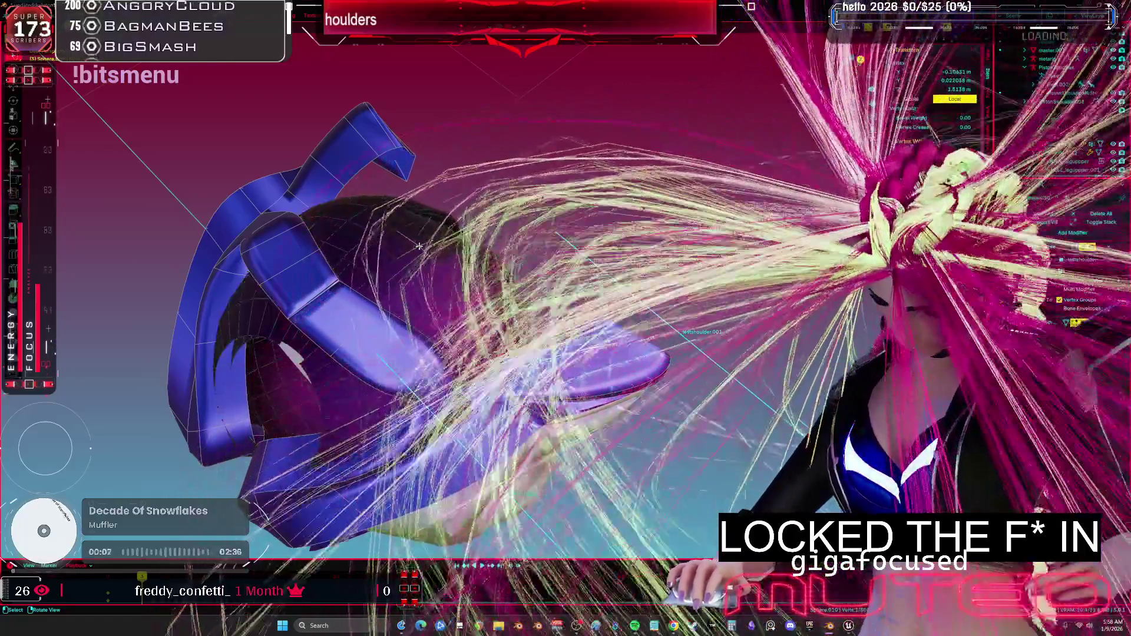
pyautogui.press('Tab')
pyautogui.moveTo(419, 246)
pyautogui.mouseDown(button='middle')
pyautogui.moveTo(454, 259)
pyautogui.moveTo(454, 277)
pyautogui.mouseUp(button='middle')
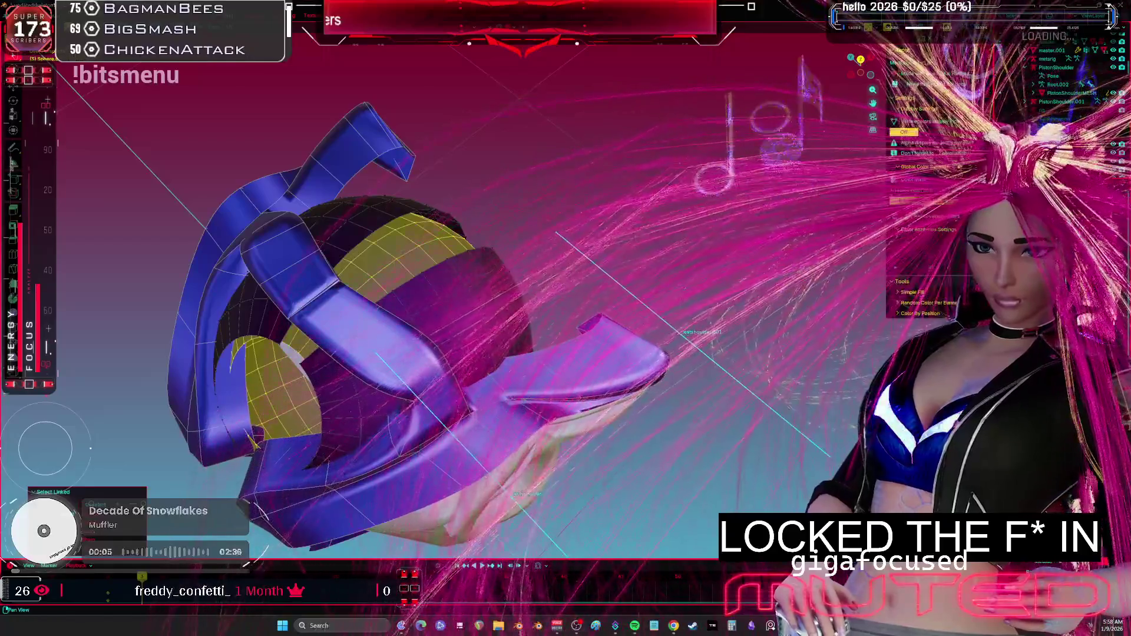
pyautogui.hotkey('ctrl', 'space')
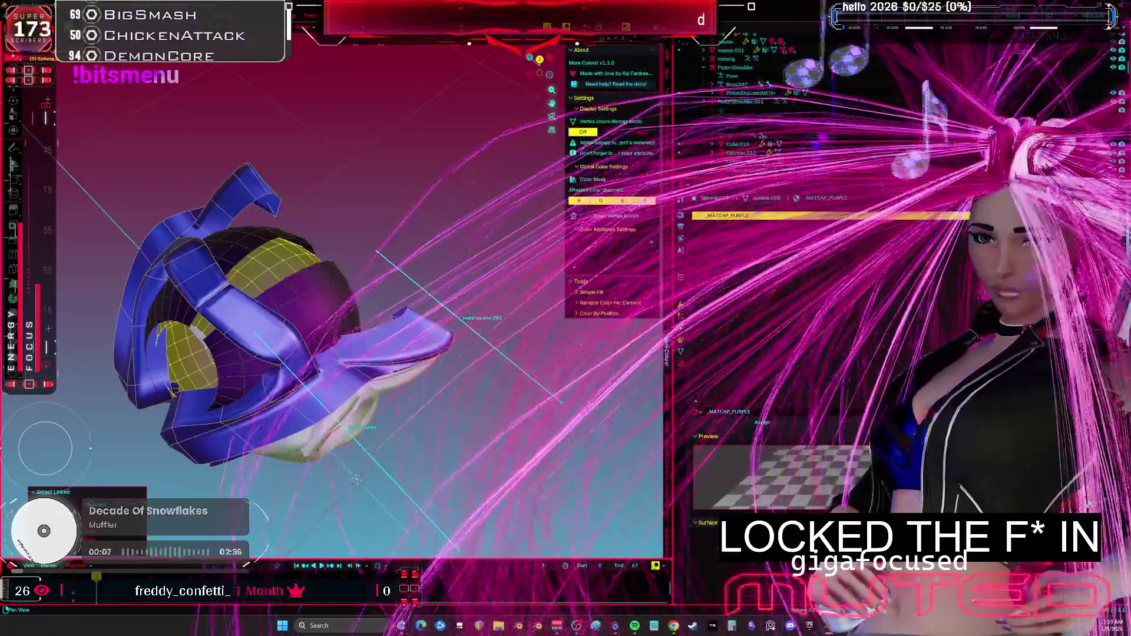
pyautogui.click(977, 216)
pyautogui.click(701, 413)
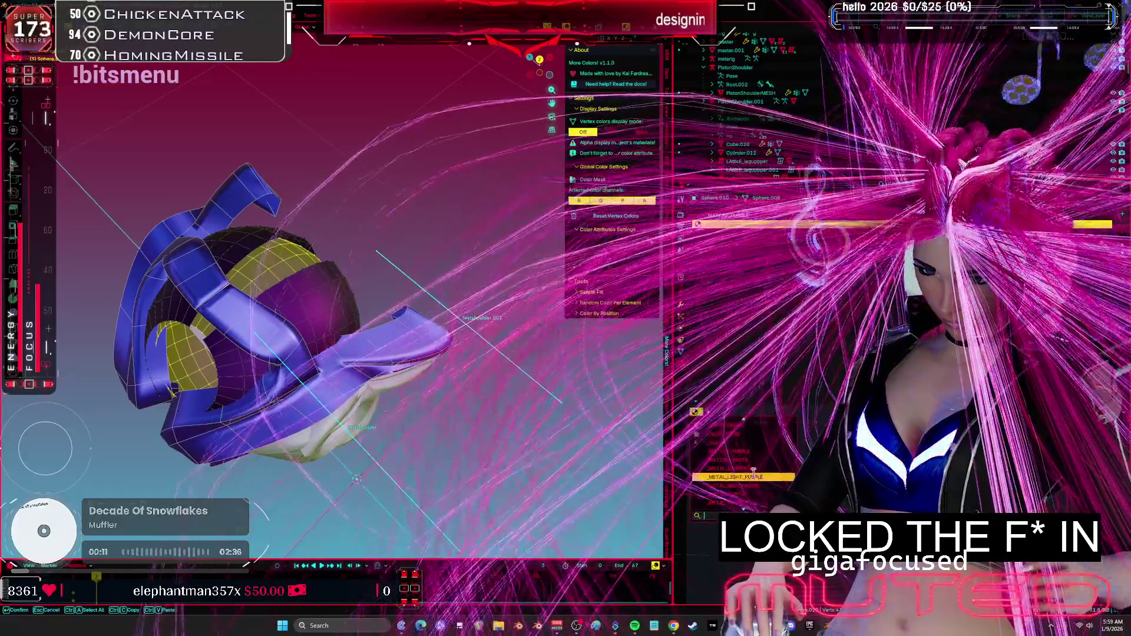
pyautogui.click(754, 460)
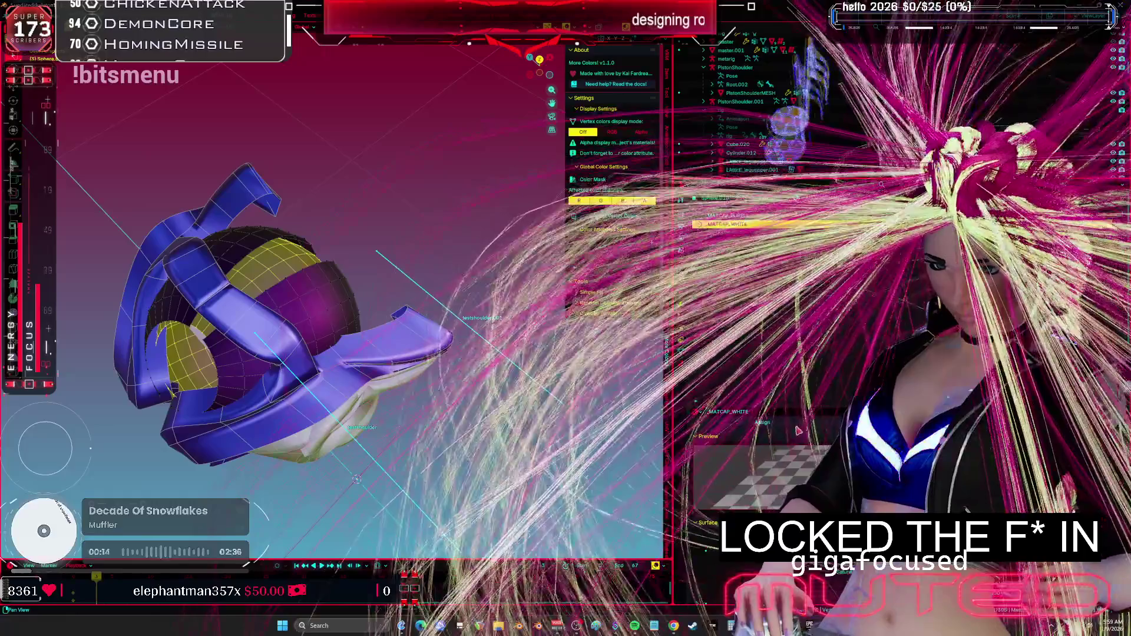
pyautogui.hotkey('shift', 'alt', 'z')
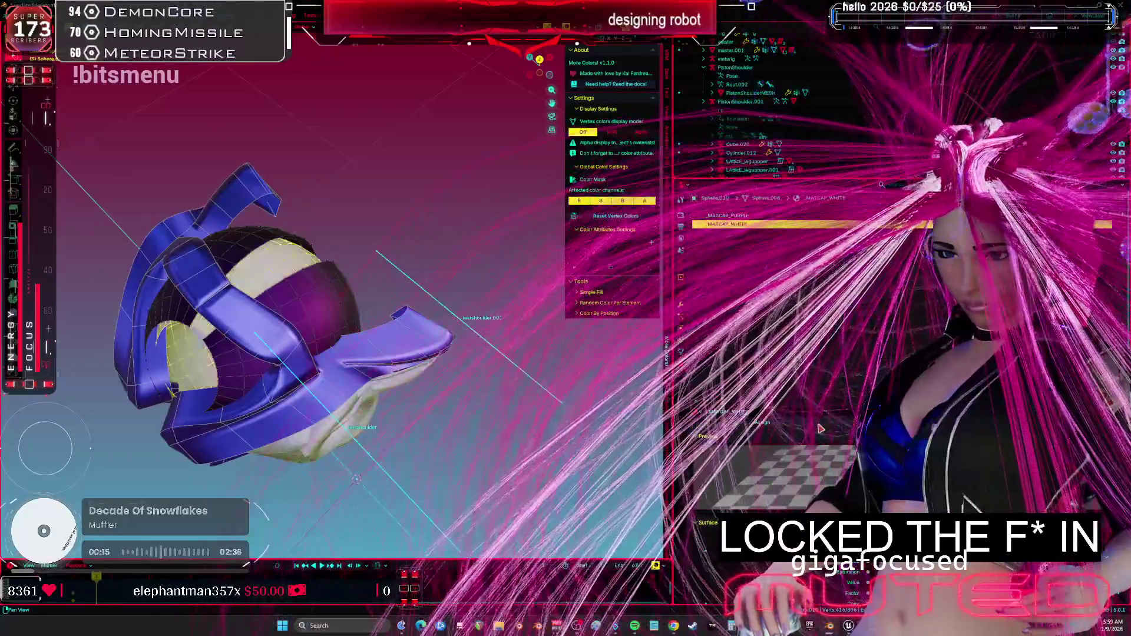
pyautogui.moveTo(454, 344)
pyautogui.mouseDown(button='middle')
pyautogui.moveTo(389, 350)
pyautogui.moveTo(633, 528)
pyautogui.mouseUp(button='middle')
pyautogui.hotkey('ctrl', 'space')
# Rotate the blue shoulder armour piece around Z, then freely with trackball rotation, and confirm.
pyautogui.hotkey('shift', 'alt', 'z')
pyautogui.hotkey('shift', 'alt', 'z')
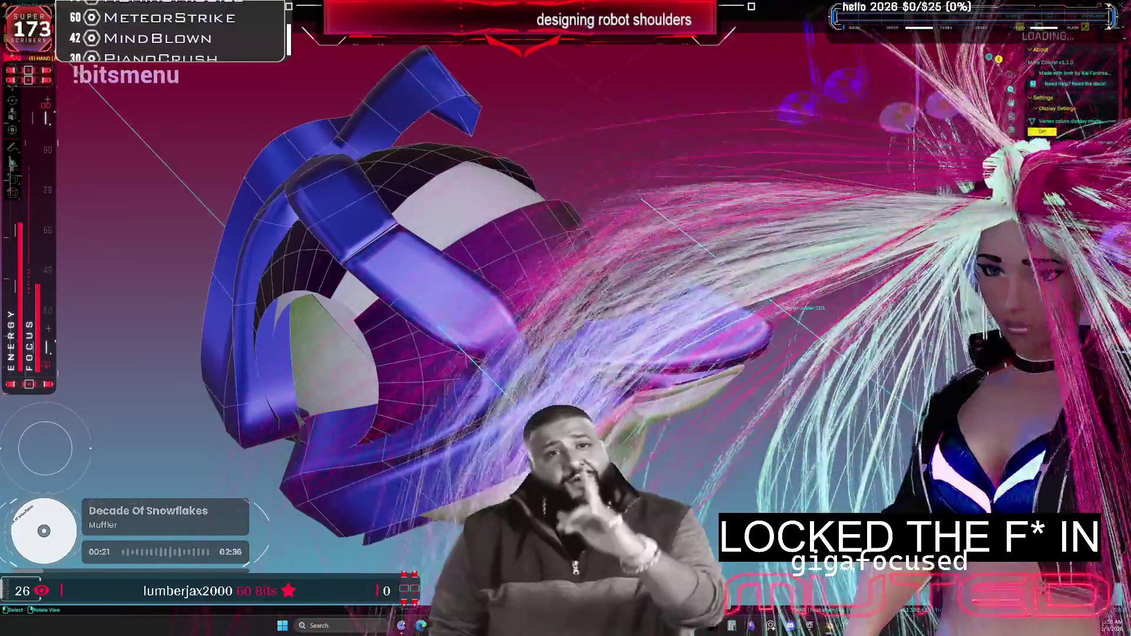
pyautogui.hotkey('shift', 'alt', 'z')
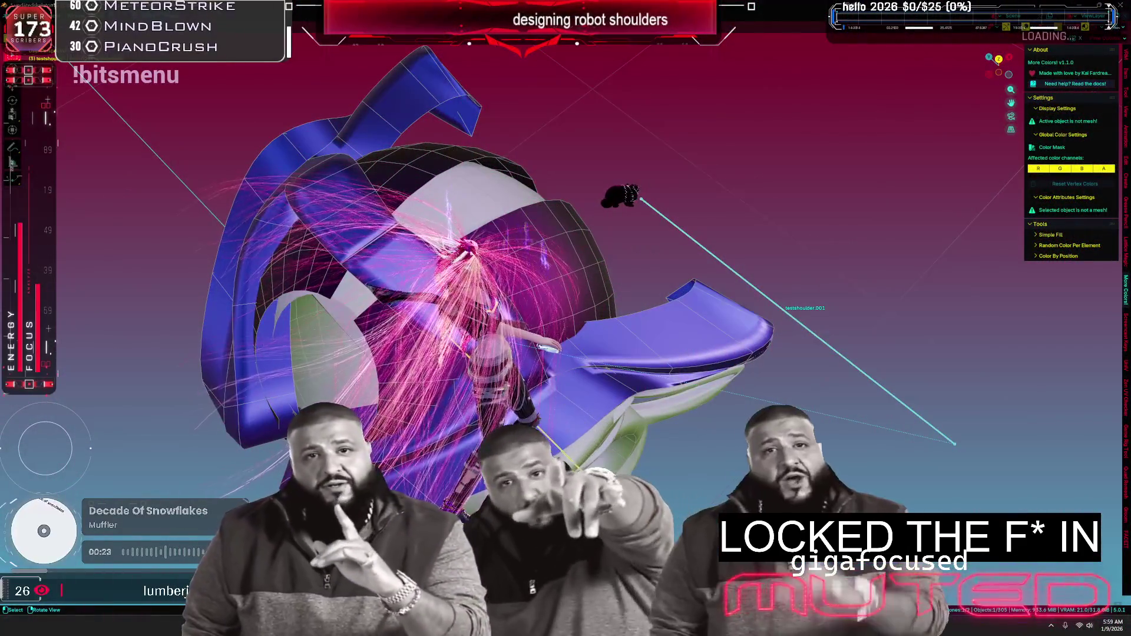
pyautogui.press('r')
pyautogui.press('Return')
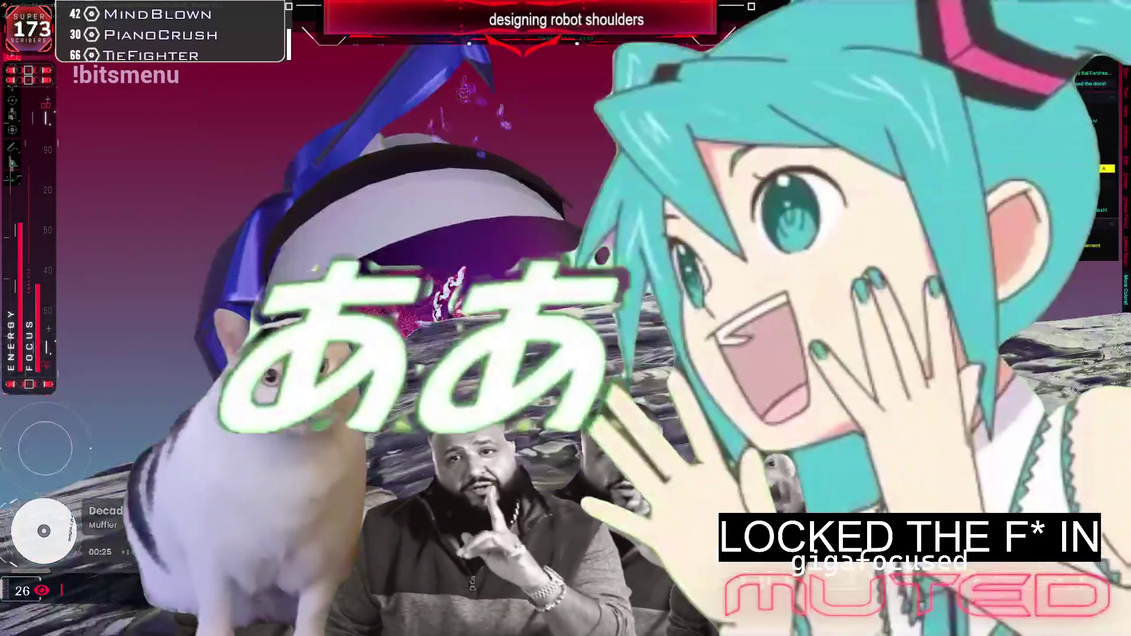
pyautogui.press('r')
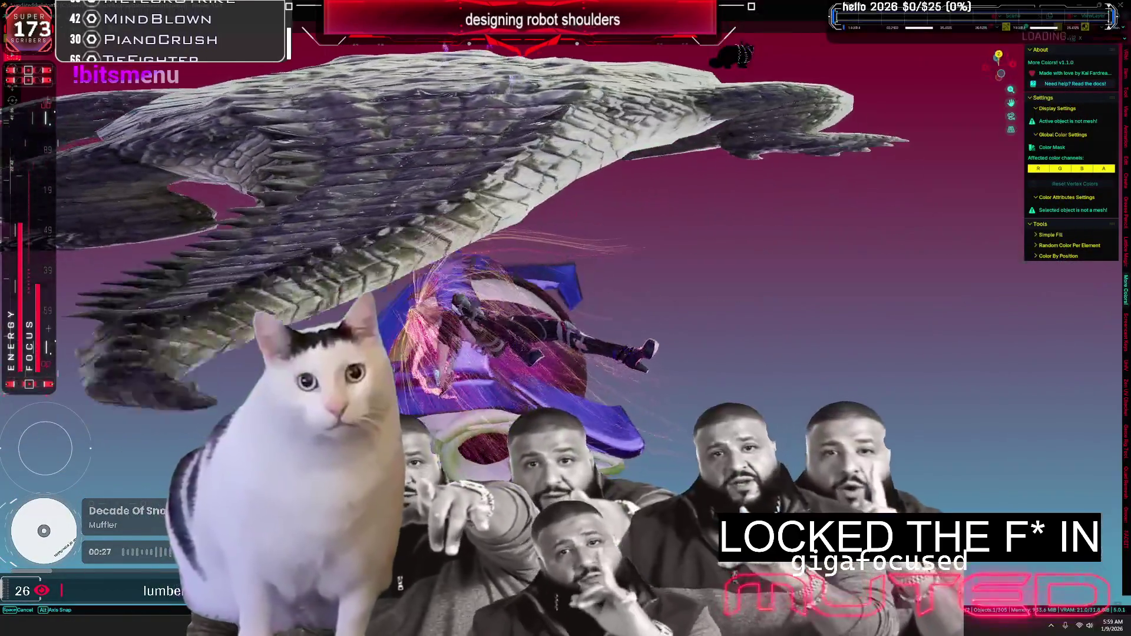
pyautogui.press('z')
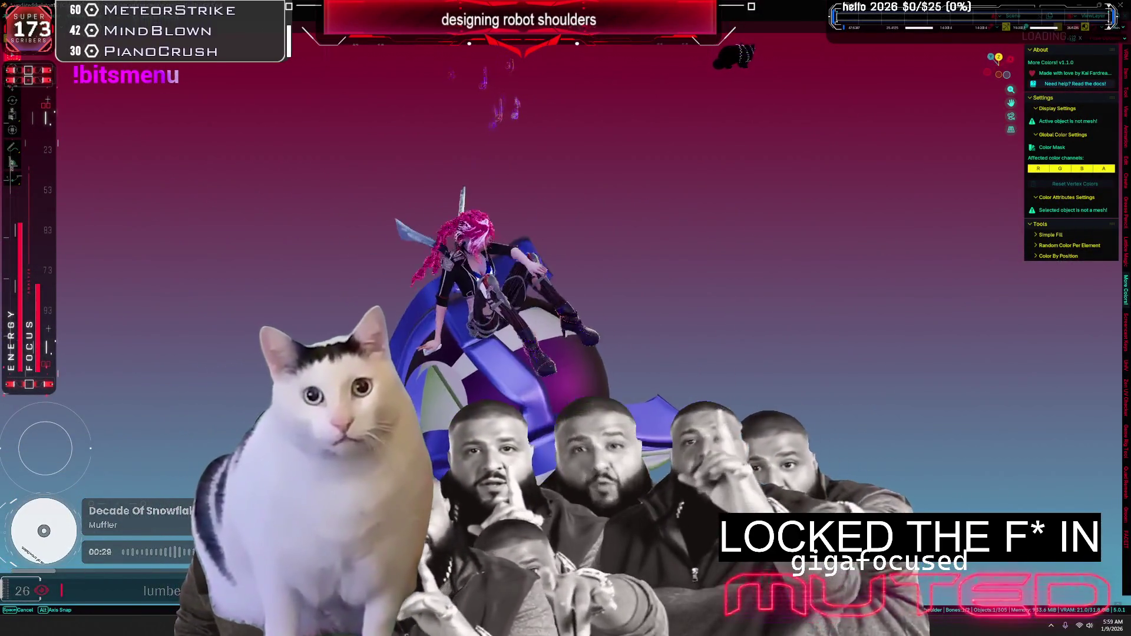
pyautogui.press('r')
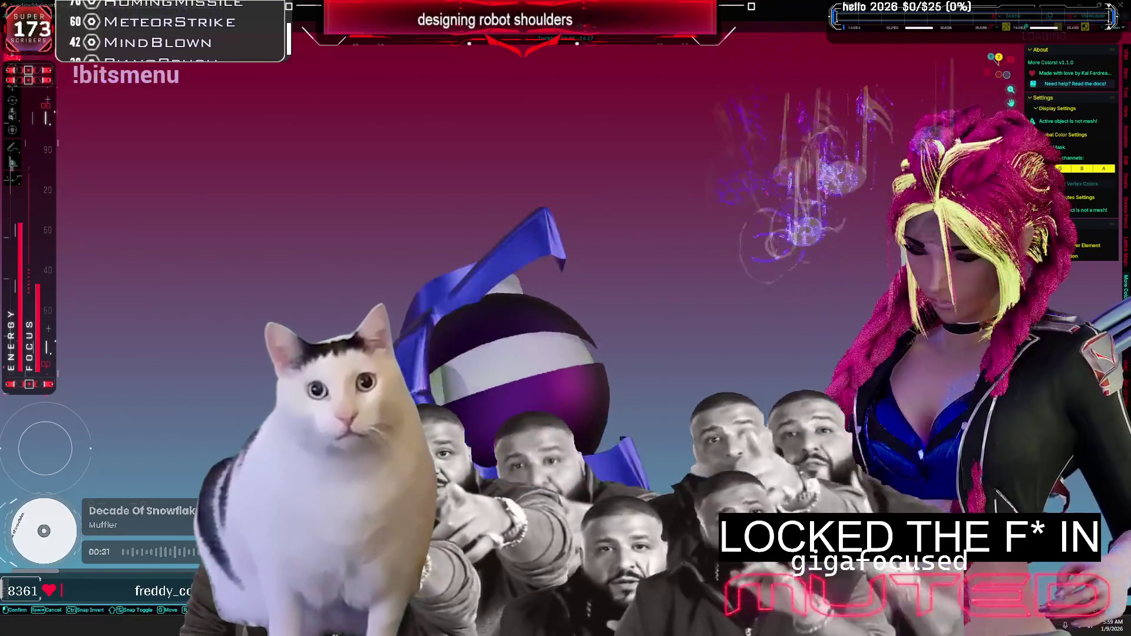
pyautogui.press('Return')
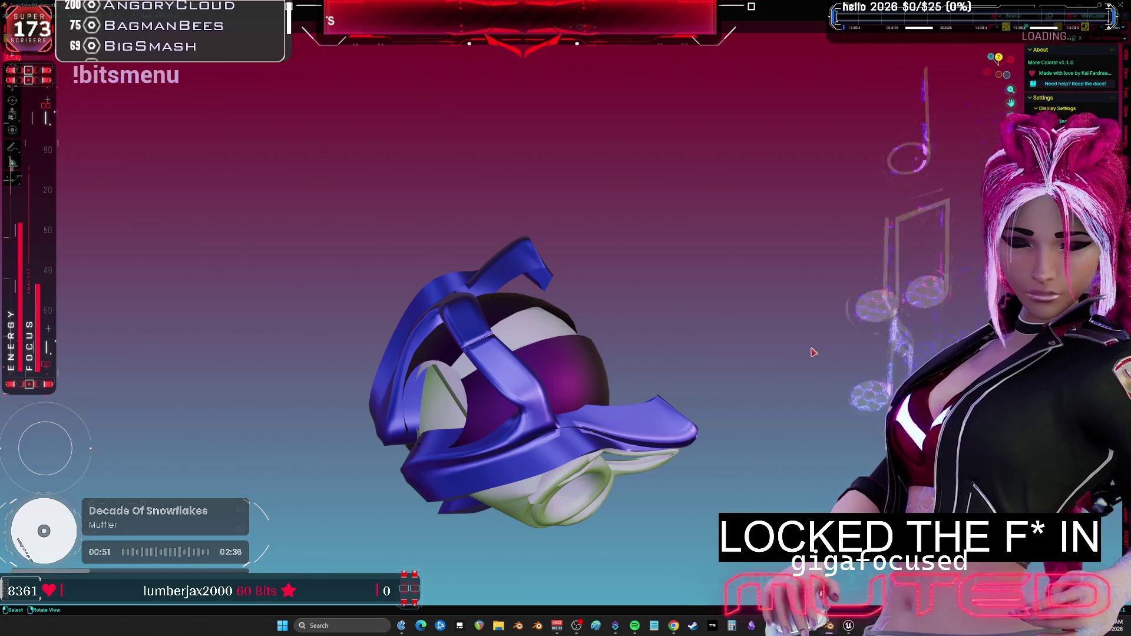
# Reveal the full character, move the wireframe sphere at the shoulder, then hide it.
pyautogui.moveTo(813, 352)
pyautogui.mouseDown(button='middle')
pyautogui.moveTo(674, 261)
pyautogui.moveTo(535, 276)
pyautogui.mouseUp(button='middle')
pyautogui.hotkey('alt', 'h')
pyautogui.moveTo(551, 221); pyautogui.dragTo(640, 257, button='middle')
pyautogui.scroll(5, 640, 257)
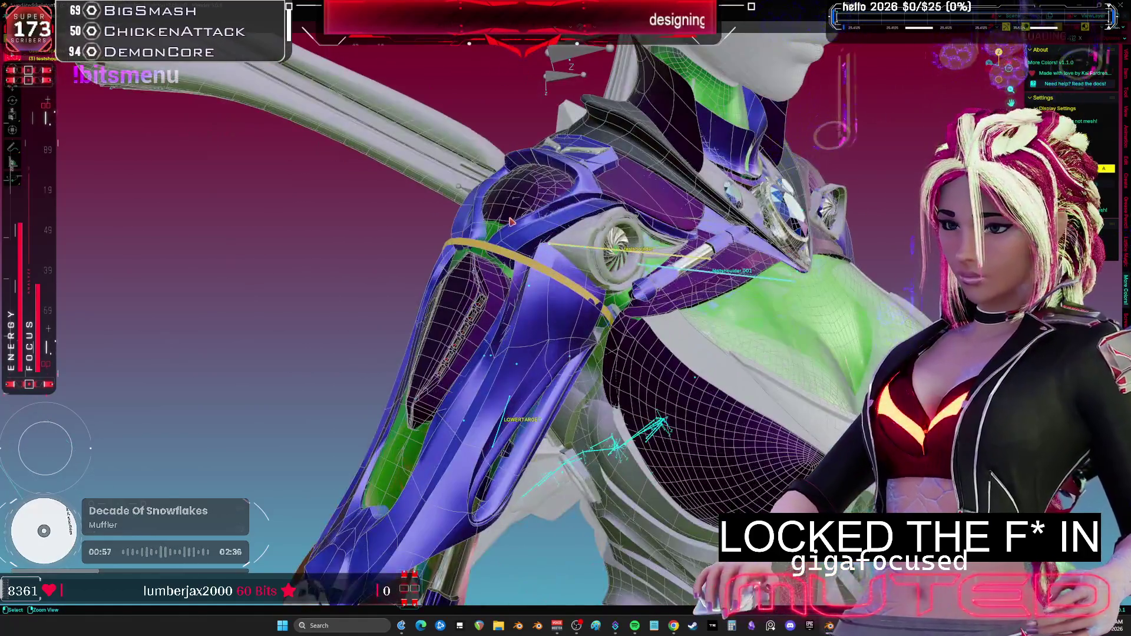
pyautogui.press('g')
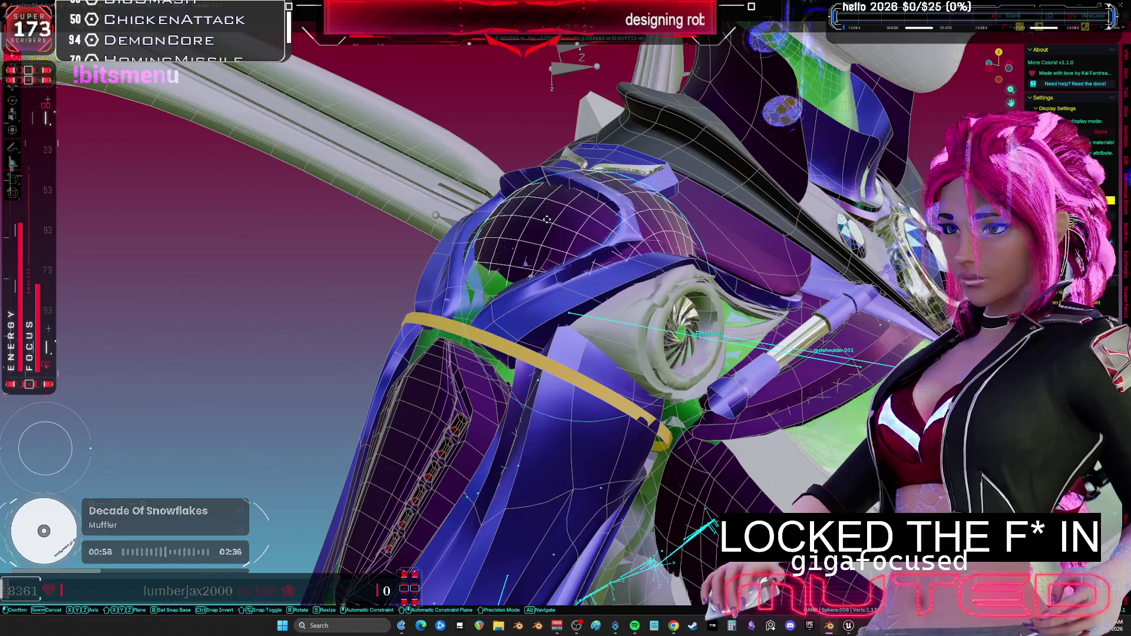
pyautogui.click(719, 229)
pyautogui.moveTo(719, 229)
pyautogui.mouseDown(button='middle')
pyautogui.moveTo(550, 222)
pyautogui.moveTo(668, 266)
pyautogui.moveTo(645, 290)
pyautogui.mouseUp(button='middle')
pyautogui.press('h')
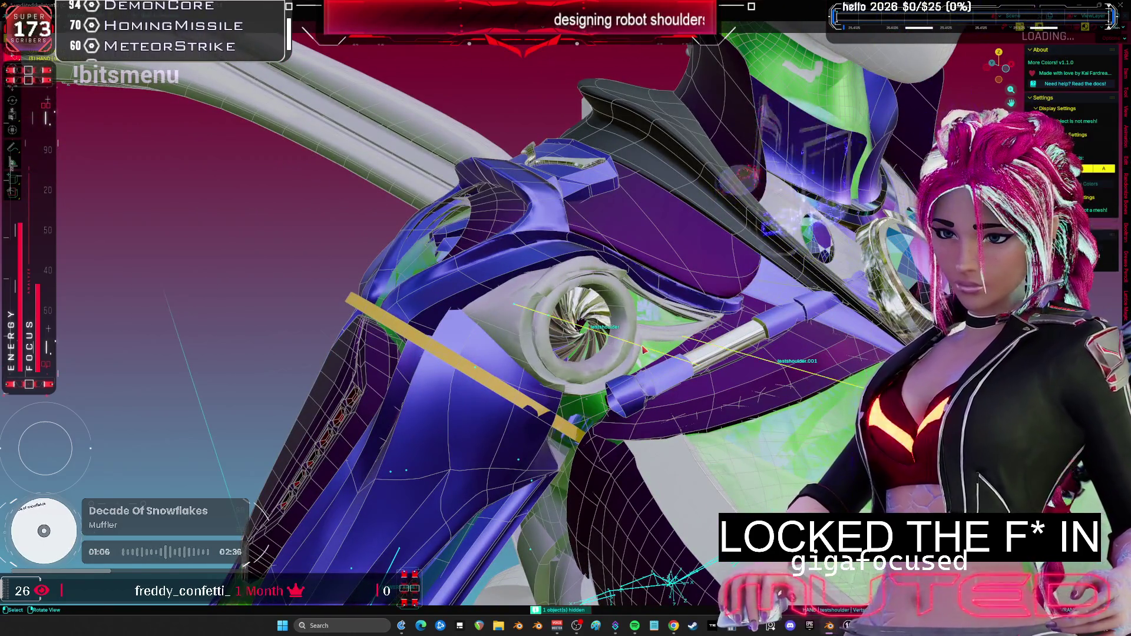
# Freely re-angle the white ring inside the joint, then view the torso from the front in wireframe.
pyautogui.press('r')
pyautogui.press('r')
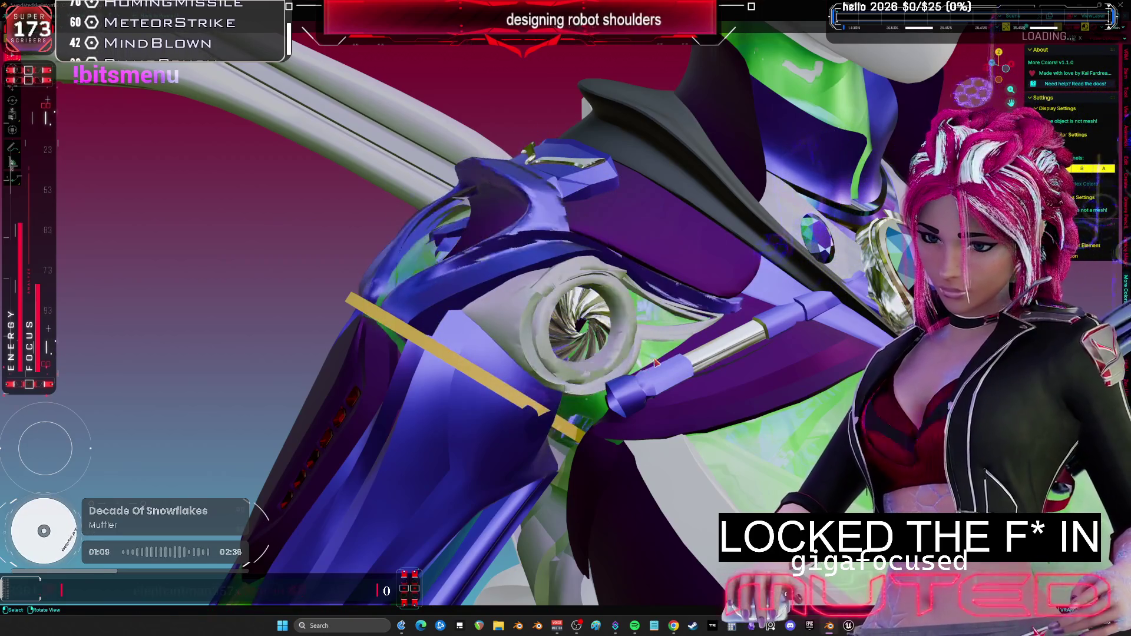
pyautogui.click(642, 348)
pyautogui.moveTo(642, 347); pyautogui.dragTo(697, 363, button='middle')
pyautogui.press('KP_1')
pyautogui.hotkey('shift', 'z')
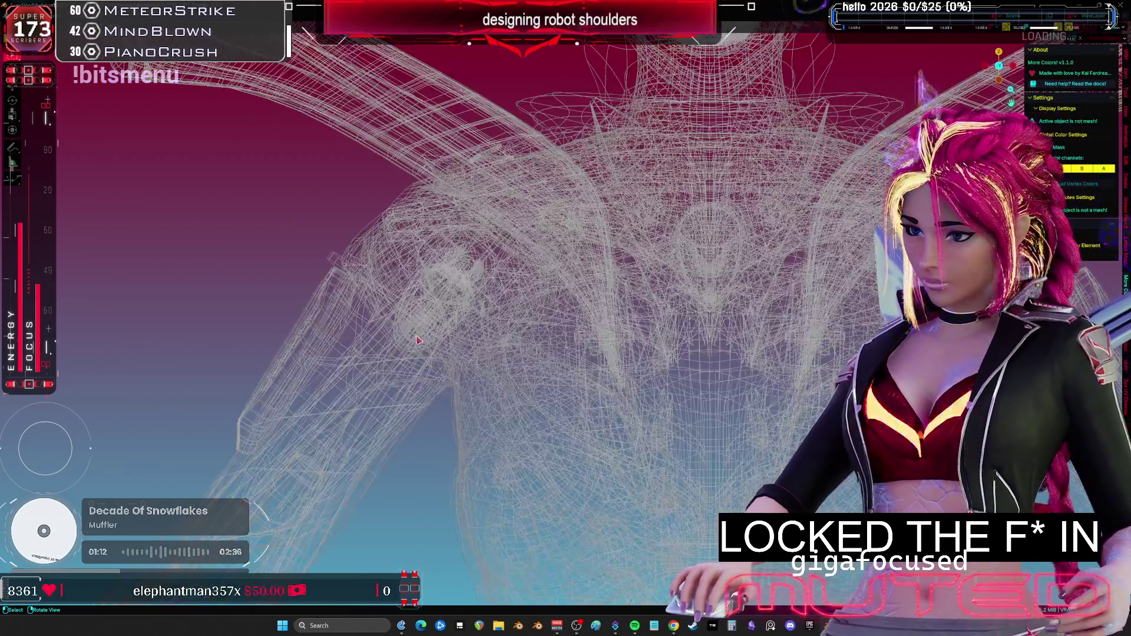
pyautogui.moveTo(551, 343)
pyautogui.mouseDown(button='middle')
pyautogui.moveTo(533, 368)
pyautogui.moveTo(568, 386)
pyautogui.mouseUp(button='middle')
# Return to solid shading, select the armature and rotate the testshoulder bone to test the strap.
pyautogui.press('z')
pyautogui.click(716, 399)
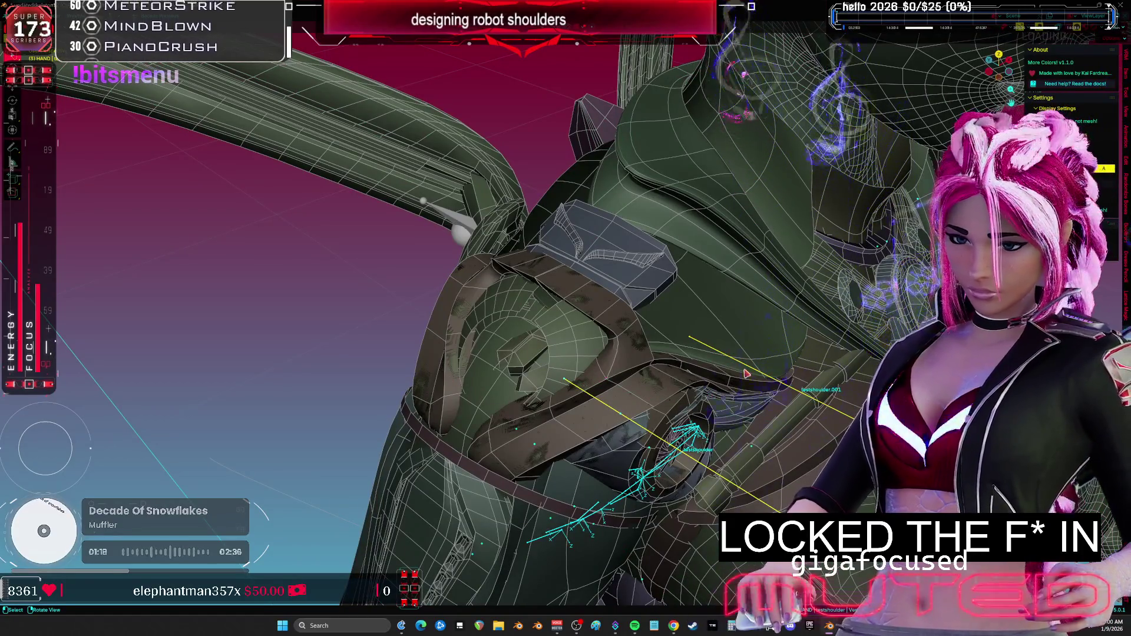
pyautogui.click(648, 367)
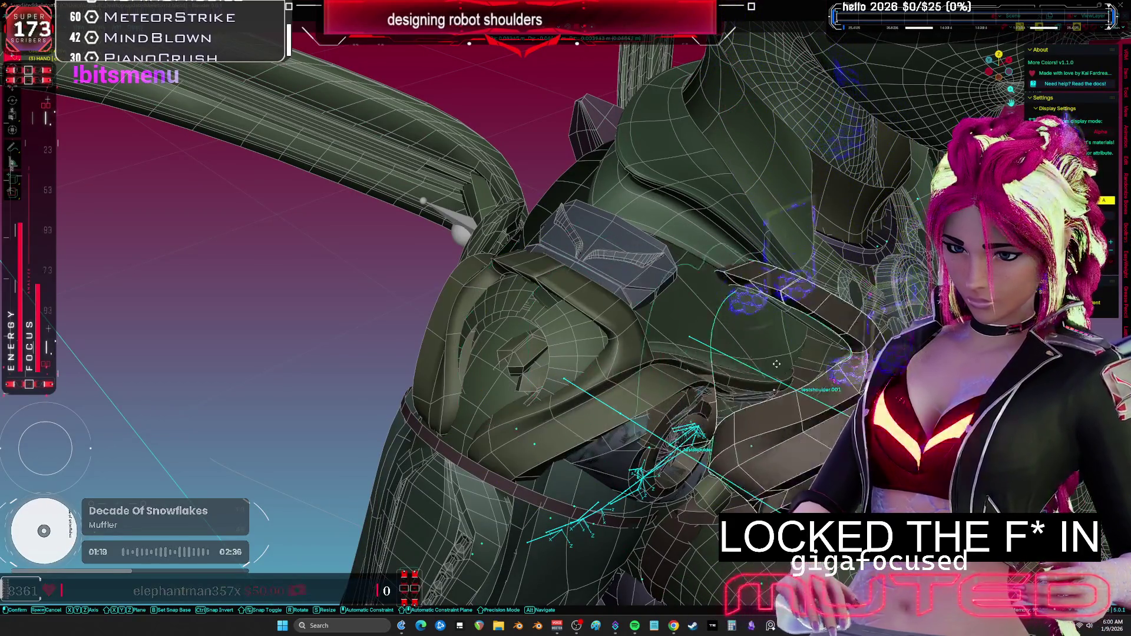
pyautogui.click(708, 436)
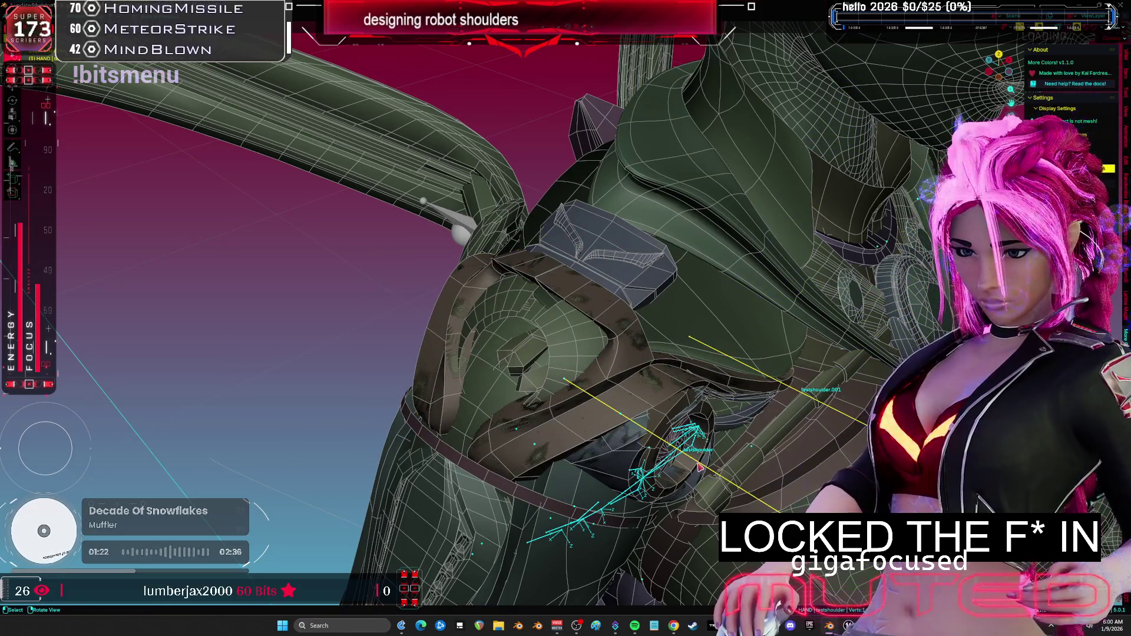
pyautogui.press('r')
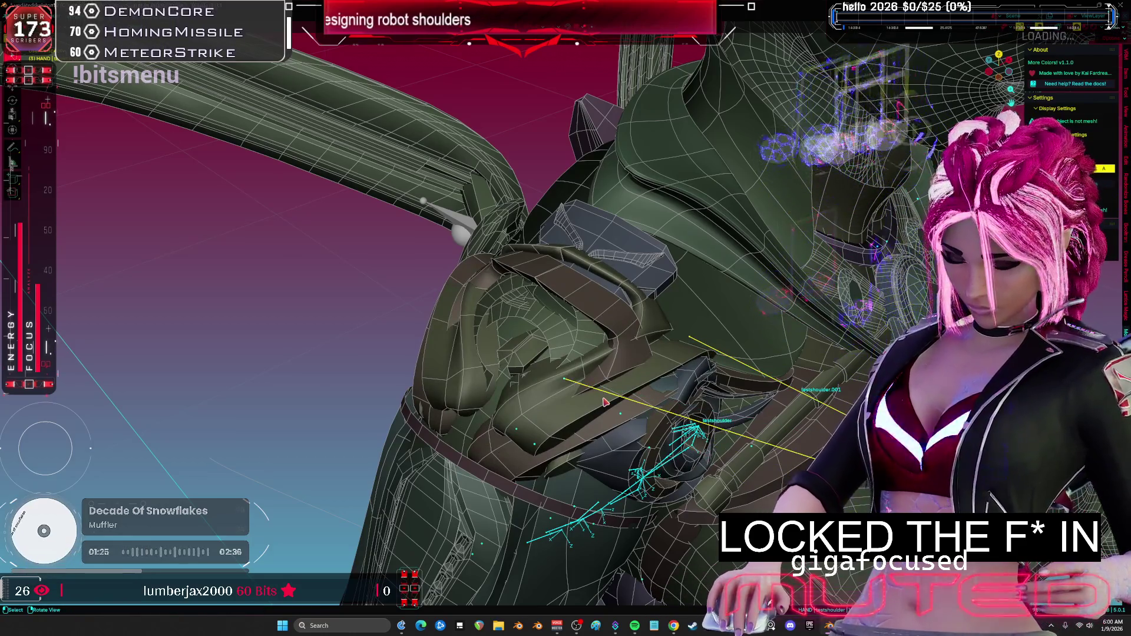
pyautogui.moveTo(576, 434); pyautogui.dragTo(605, 402, button='middle')
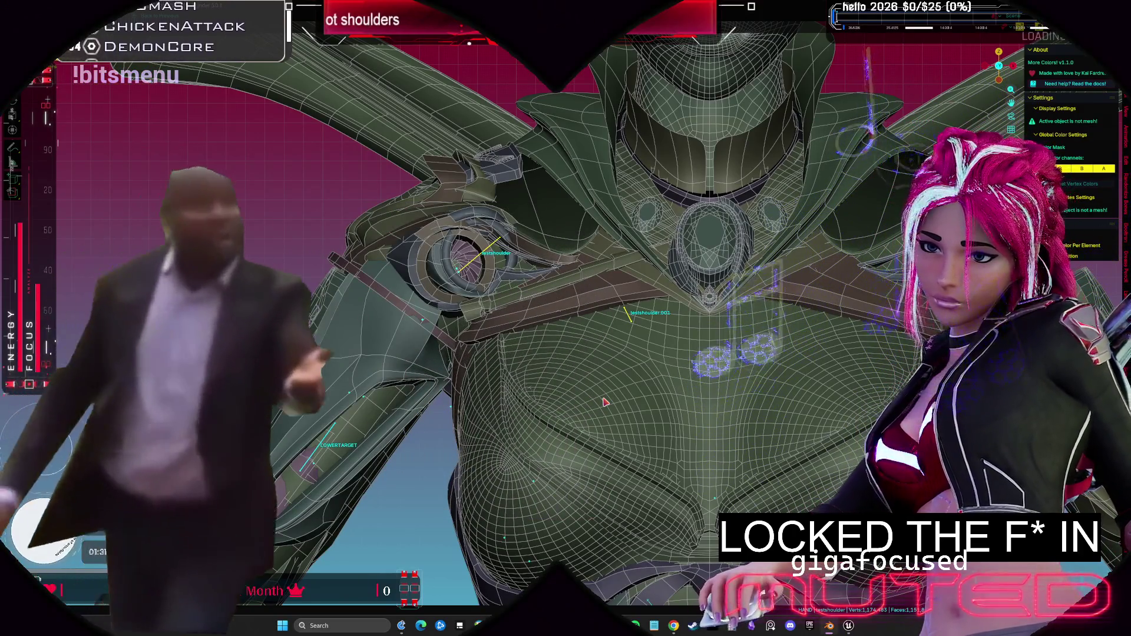
pyautogui.moveTo(575, 237); pyautogui.dragTo(570, 248, button='middle')
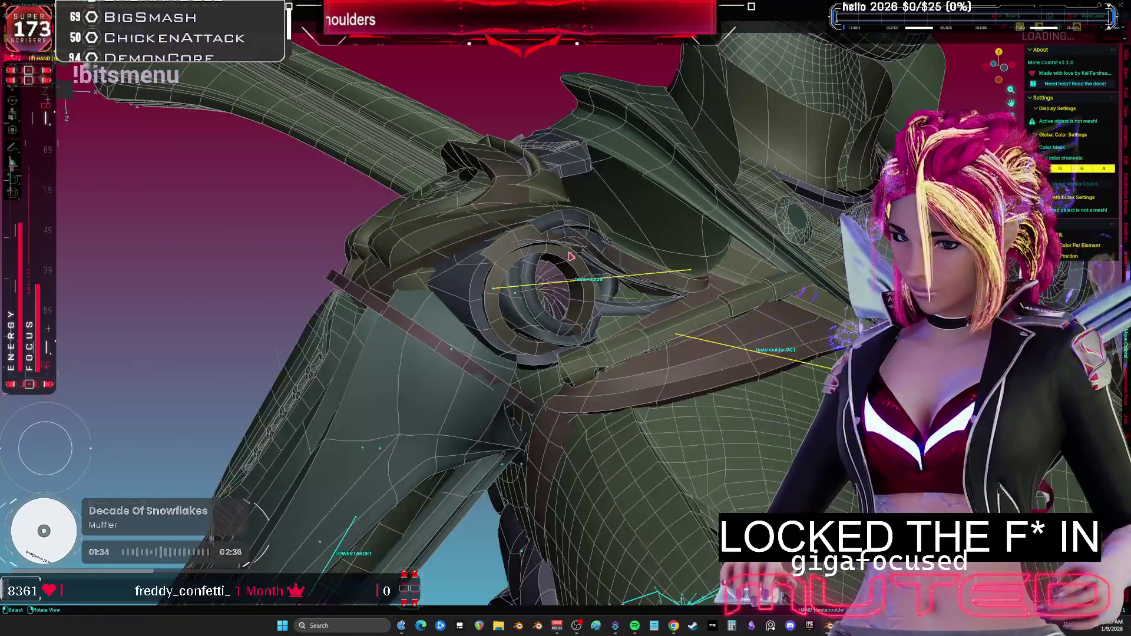
# Undo the bone pose, select both shoulder bones, then select linked geometry on Sphere.010 in Edit Mode.
pyautogui.hotkey('ctrl', 'z')
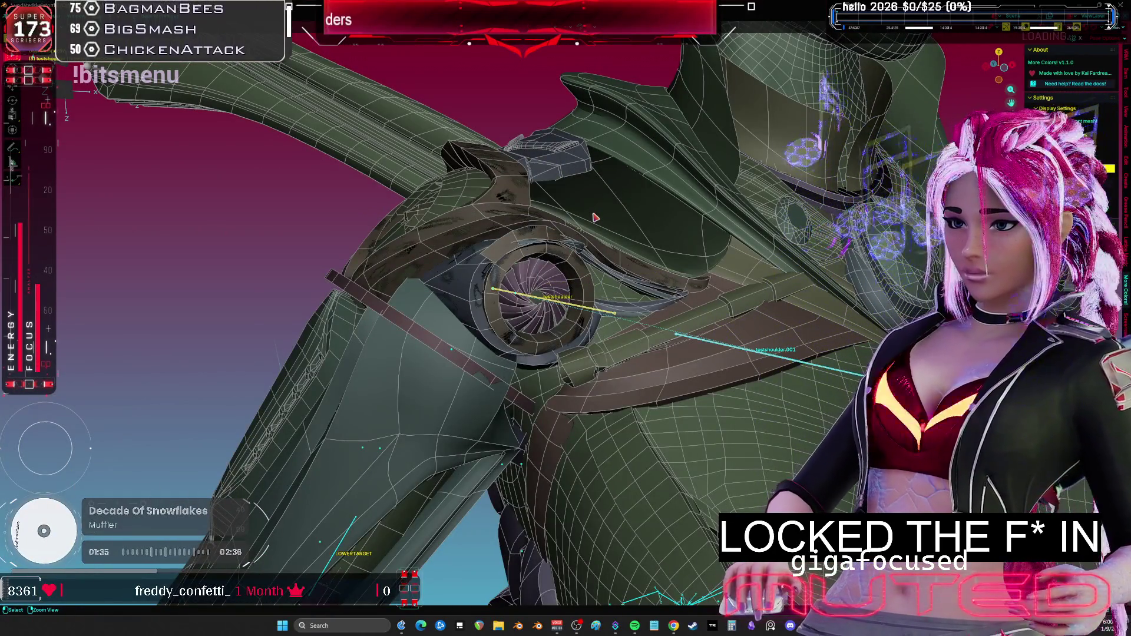
pyautogui.hotkey('ctrl', 'z')
pyautogui.hotkey('ctrl', 'z')
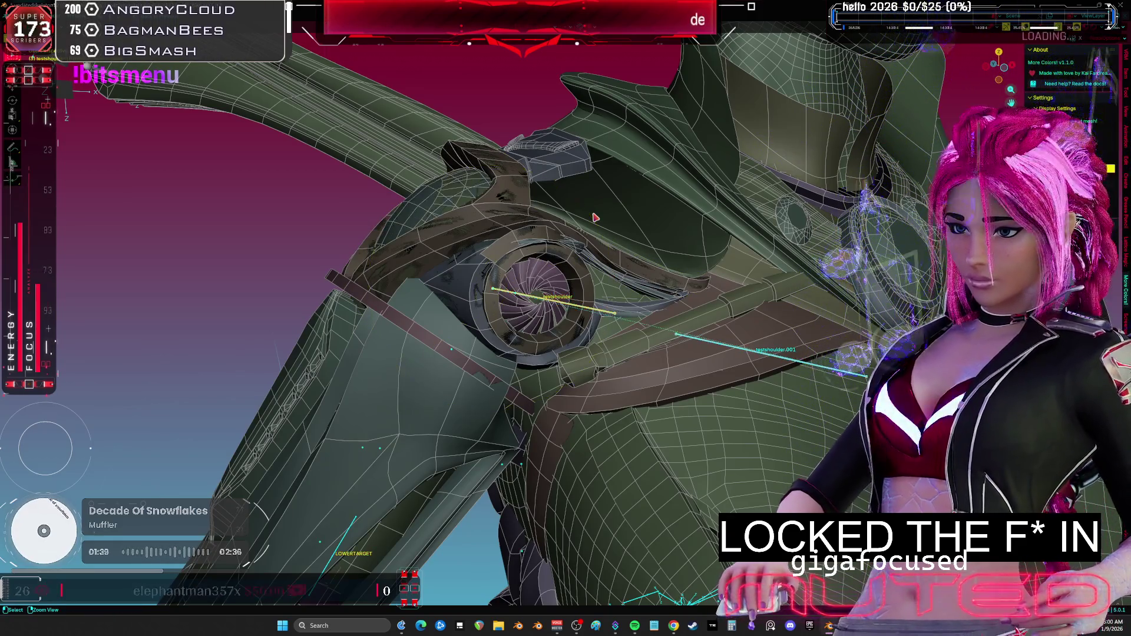
pyautogui.press('a')
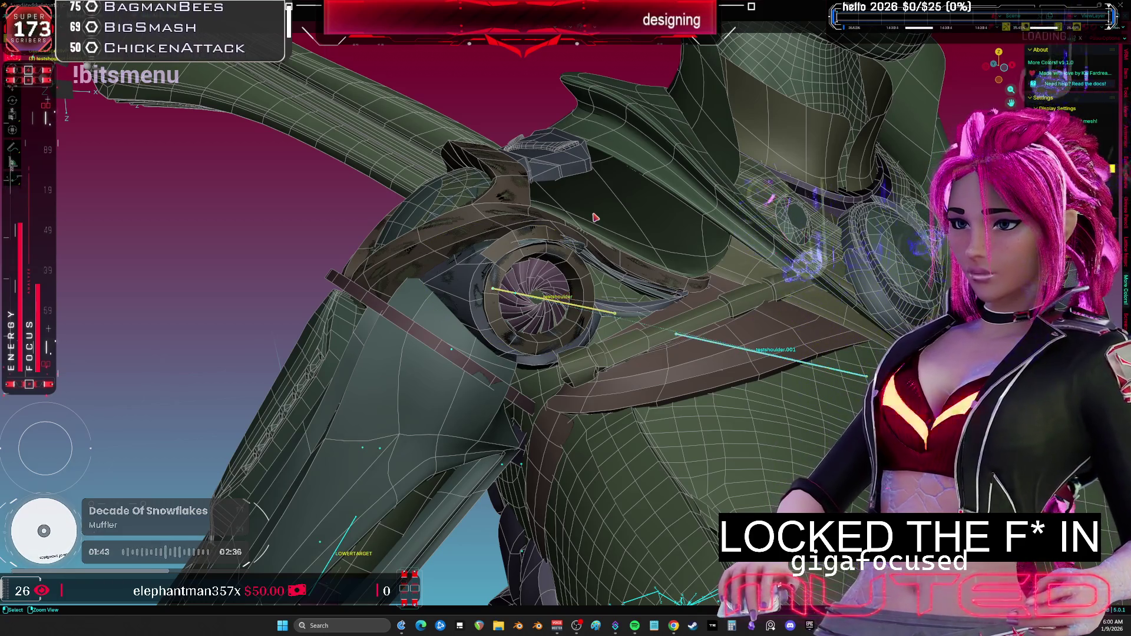
pyautogui.click(594, 215)
pyautogui.press('Tab')
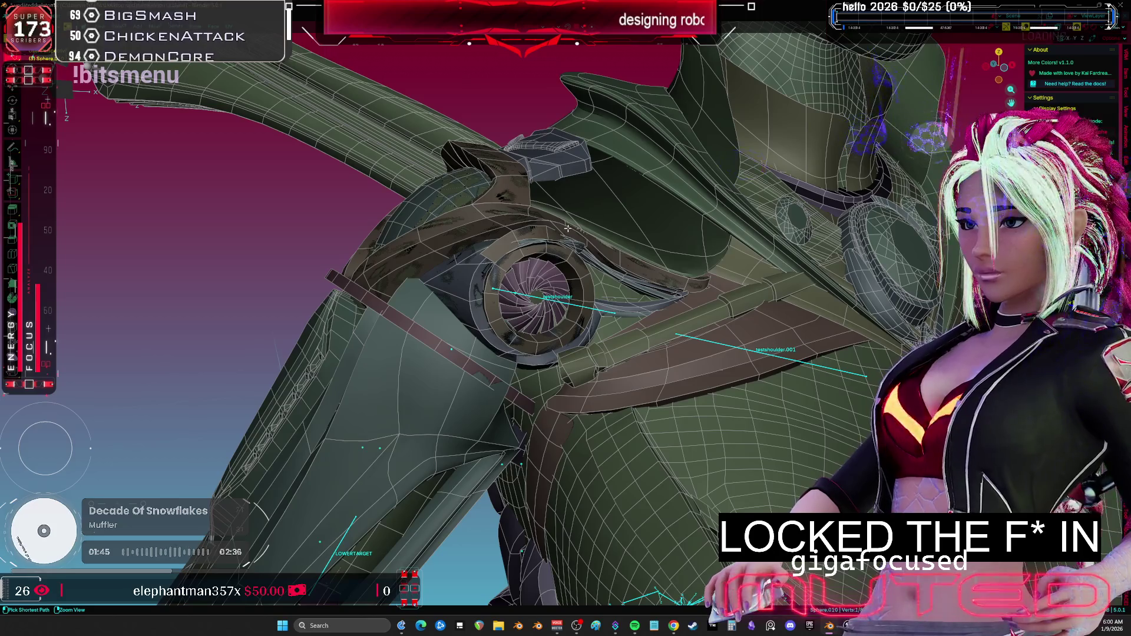
pyautogui.hotkey('ctrl', 'l')
pyautogui.moveTo(567, 228); pyautogui.dragTo(576, 237, button='middle')
pyautogui.hotkey('ctrl', 'z')
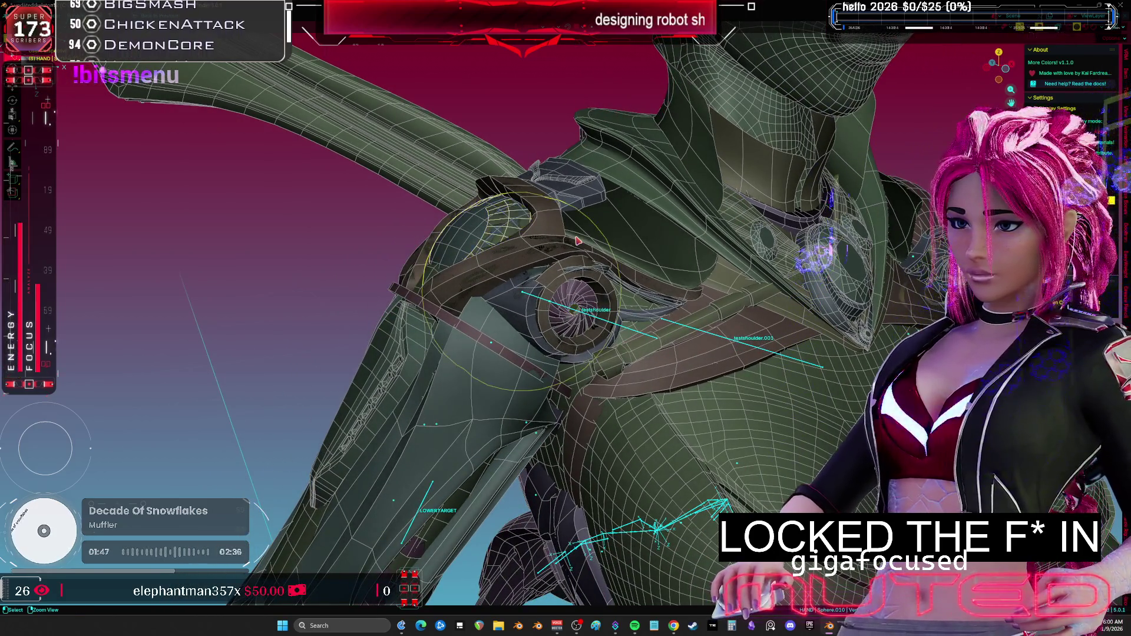
# Try Weight Paint mode on the sphere, frame the shoulder mesh, and open the Undo History.
pyautogui.hotkey('ctrl', 'Tab')
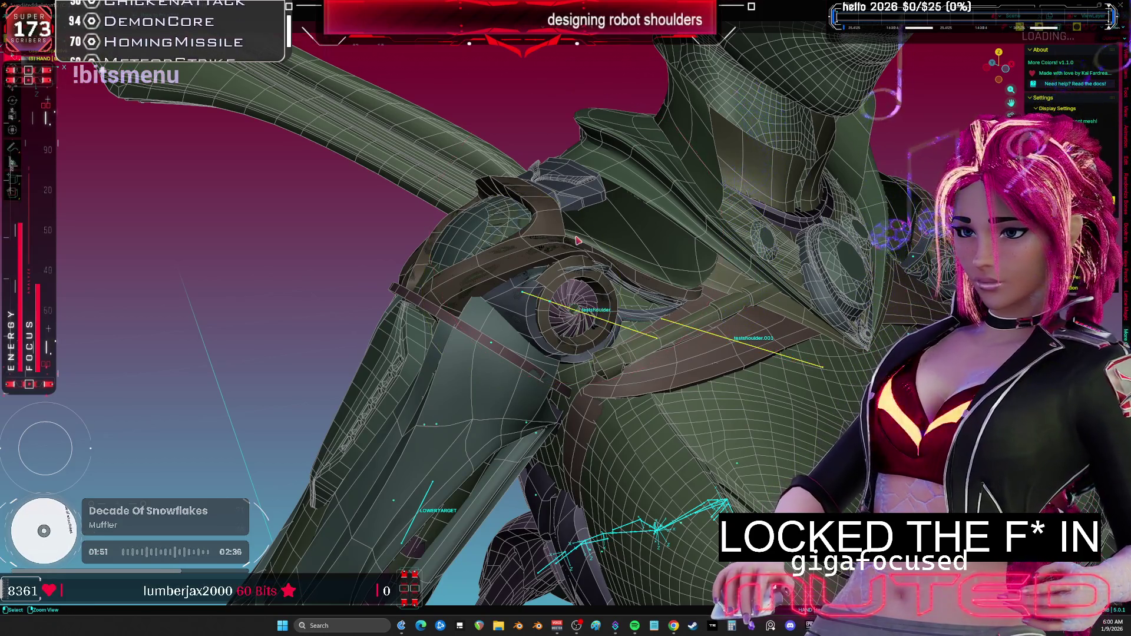
pyautogui.press('Tab')
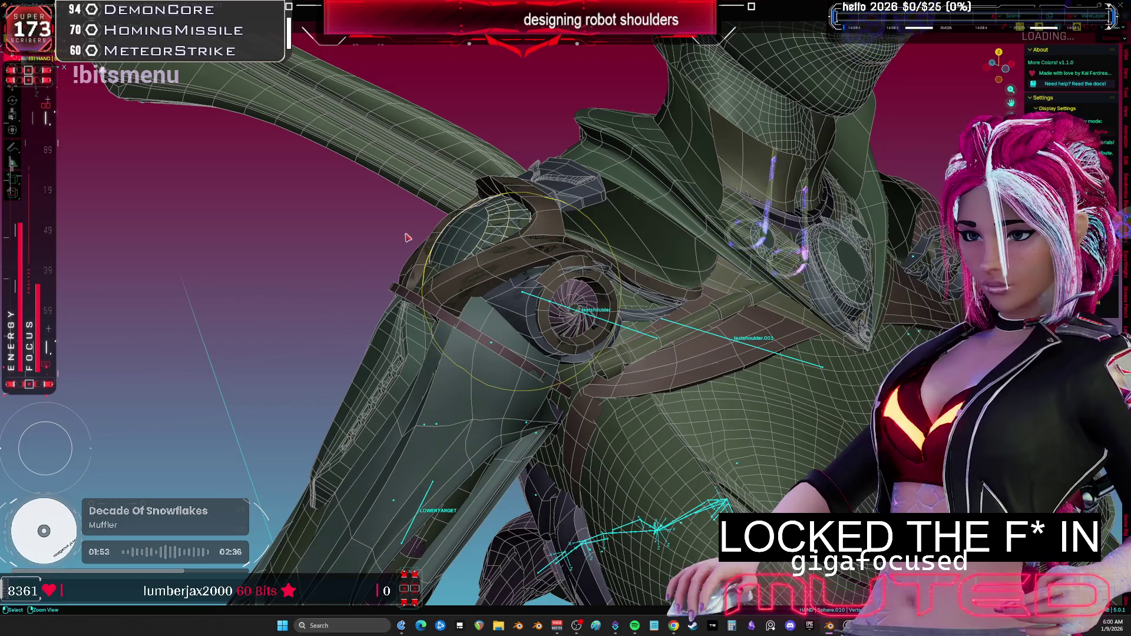
pyautogui.press('KP_Decimal')
pyautogui.hotkey('ctrl', 'alt', 'z')
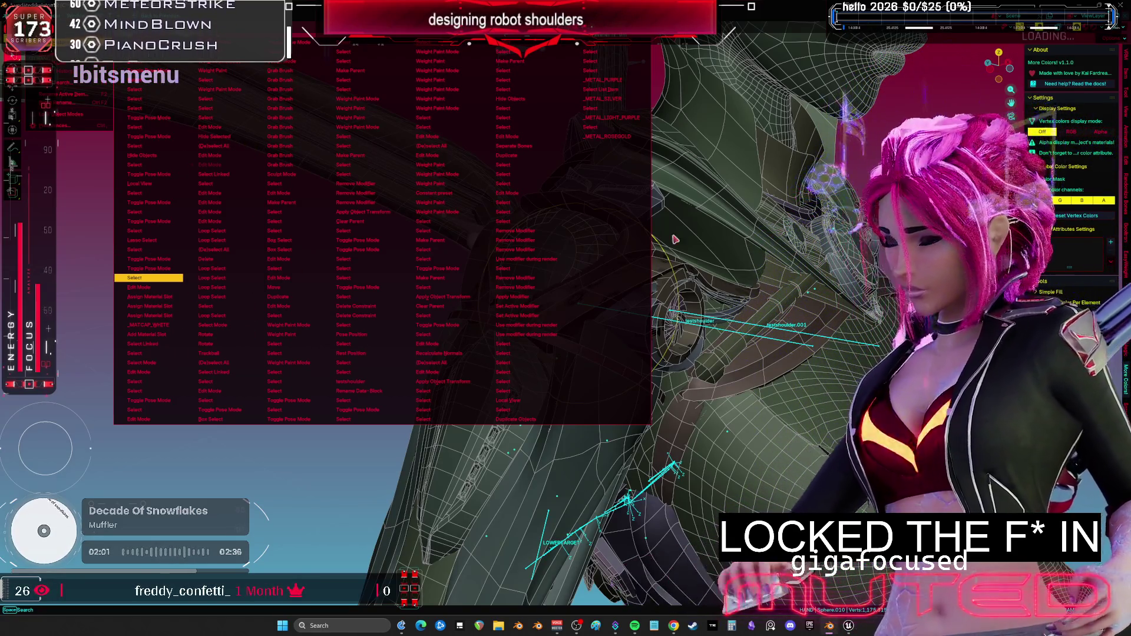
# Revert to an earlier undo step, then reposition the shoulder armour piece in front view.
pyautogui.click(728, 306)
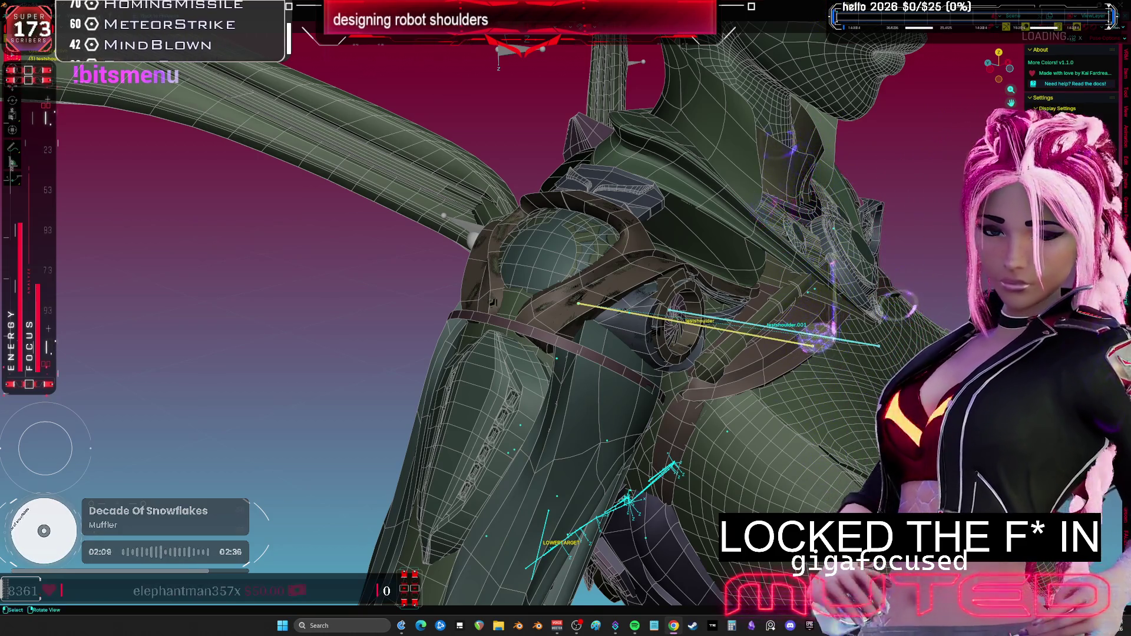
pyautogui.click(549, 316)
pyautogui.click(557, 328)
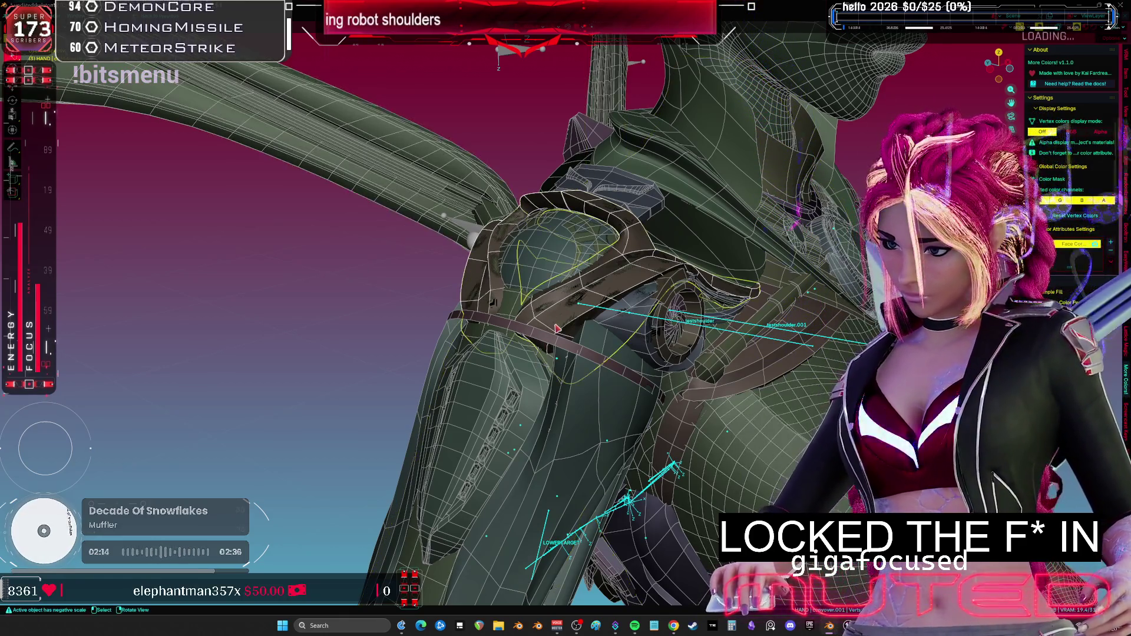
pyautogui.press('KP_1')
pyautogui.press('g')
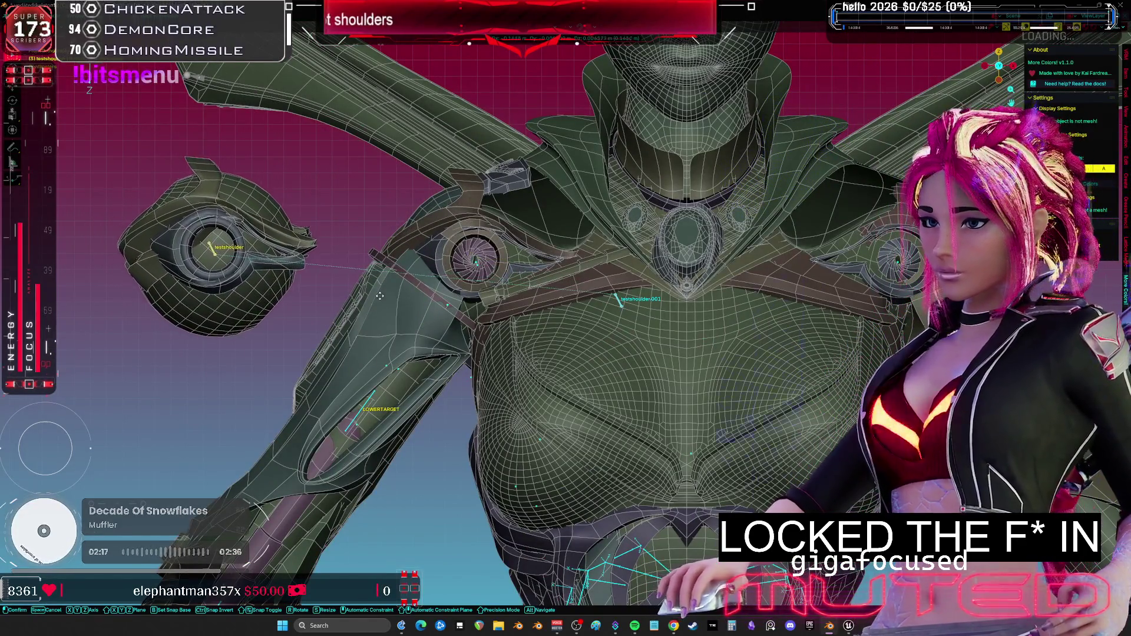
pyautogui.click(505, 296)
pyautogui.press('g')
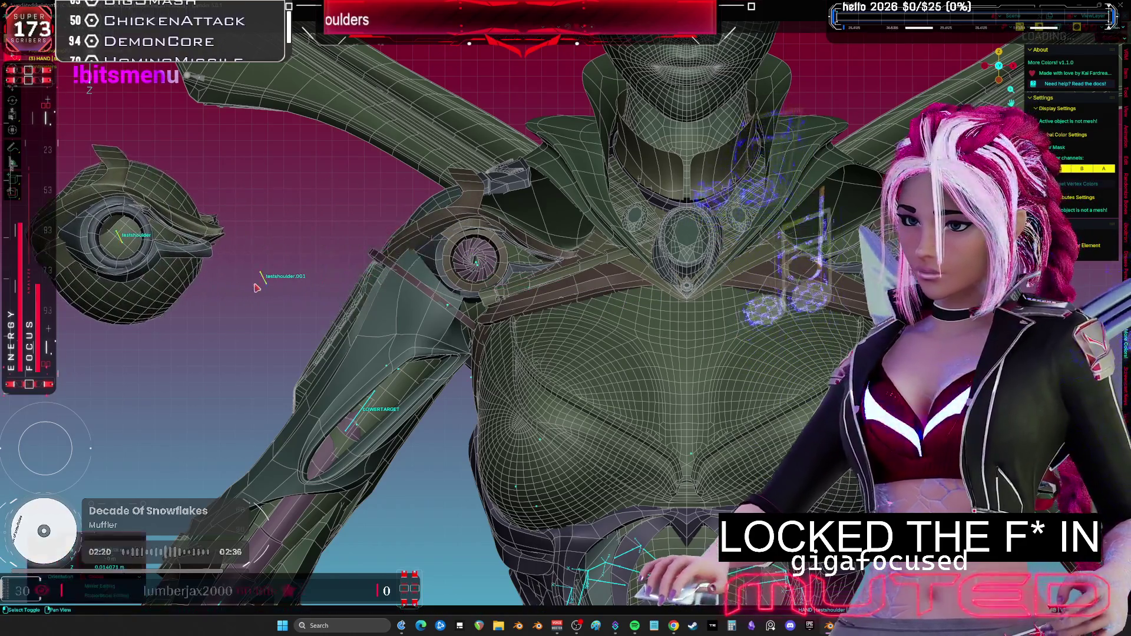
pyautogui.click(282, 287)
# Select the robot body mesh and frame the whole character centred in view.
pyautogui.keyDown('shift'); pyautogui.moveTo(282, 287); pyautogui.dragTo(465, 293, button='middle'); pyautogui.keyUp('shift')
pyautogui.scroll(-2, 465, 293)
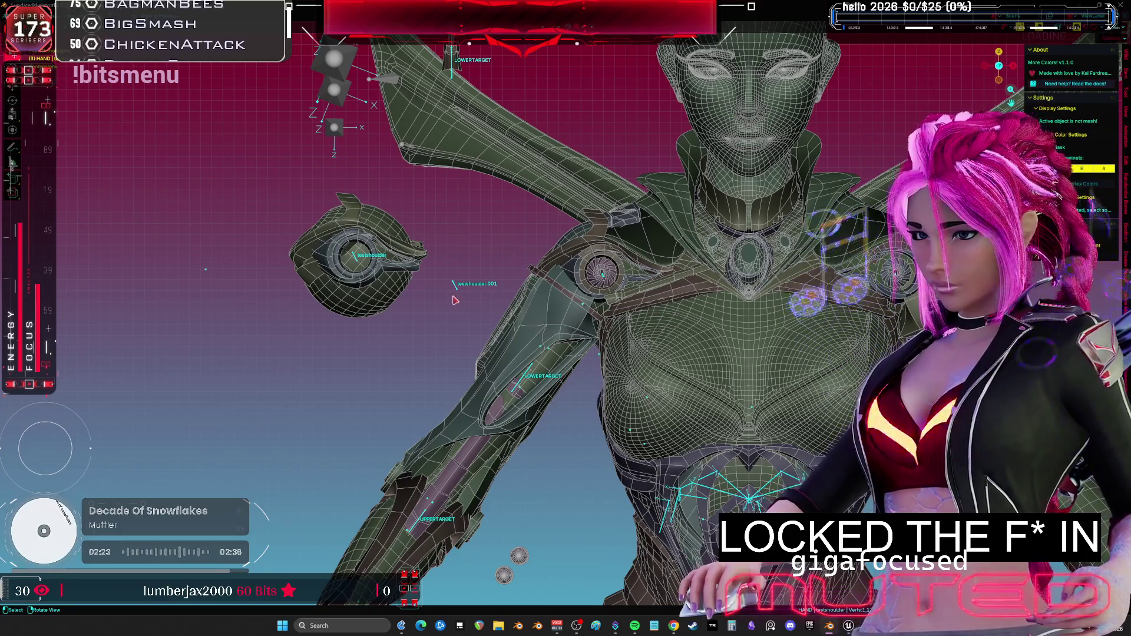
pyautogui.scroll(2, 489, 300)
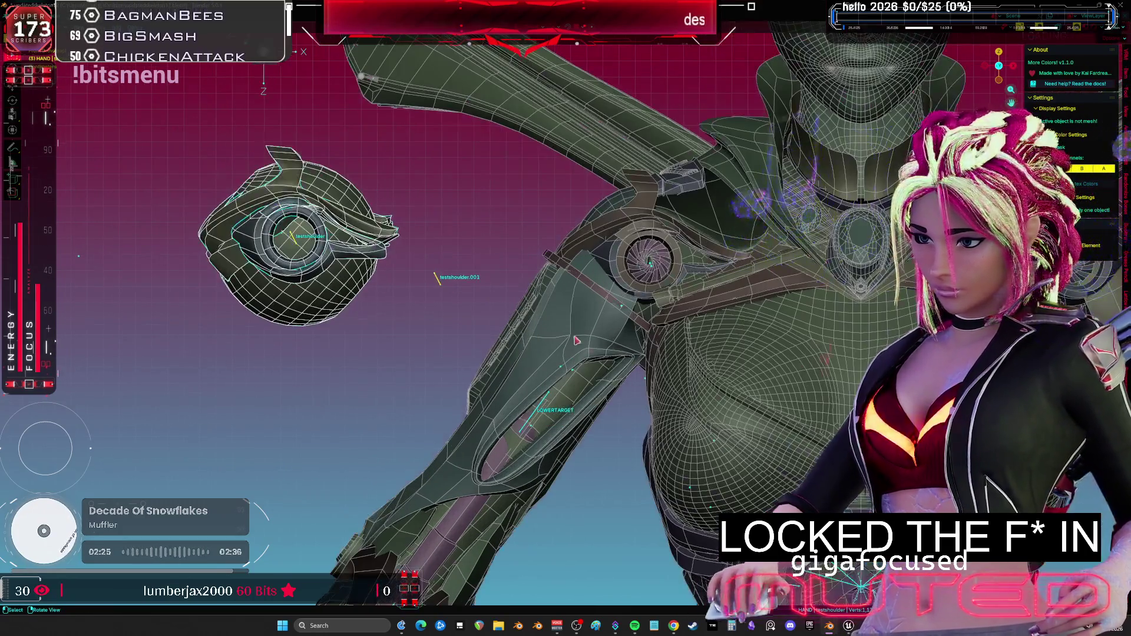
pyautogui.click(584, 388)
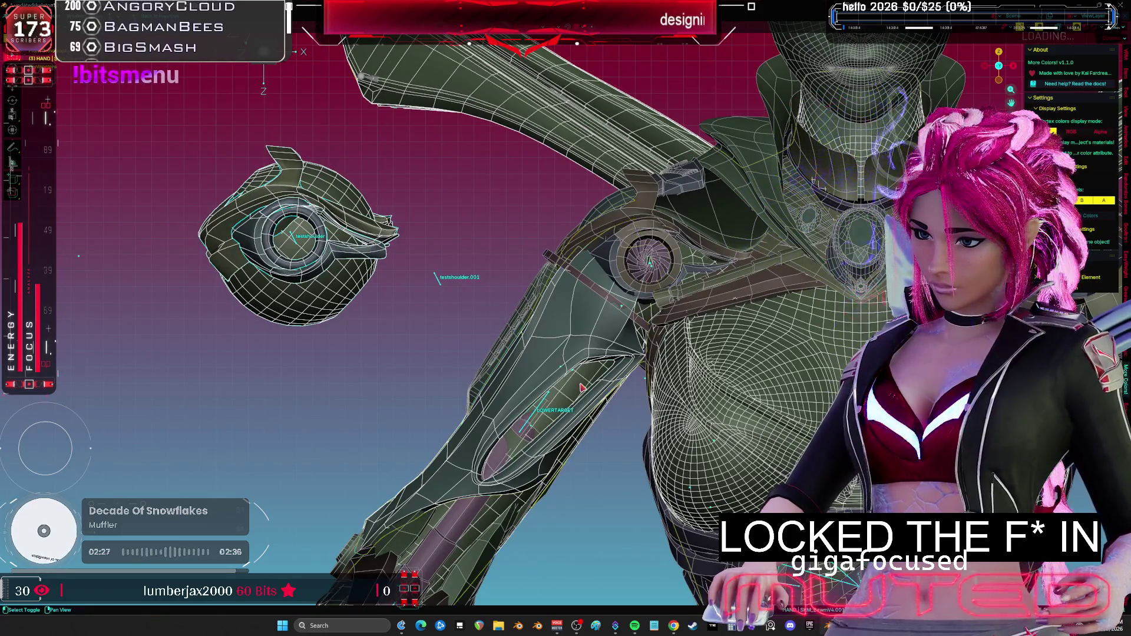
pyautogui.keyDown('shift'); pyautogui.moveTo(584, 388); pyautogui.dragTo(563, 433, button='middle'); pyautogui.keyUp('shift')
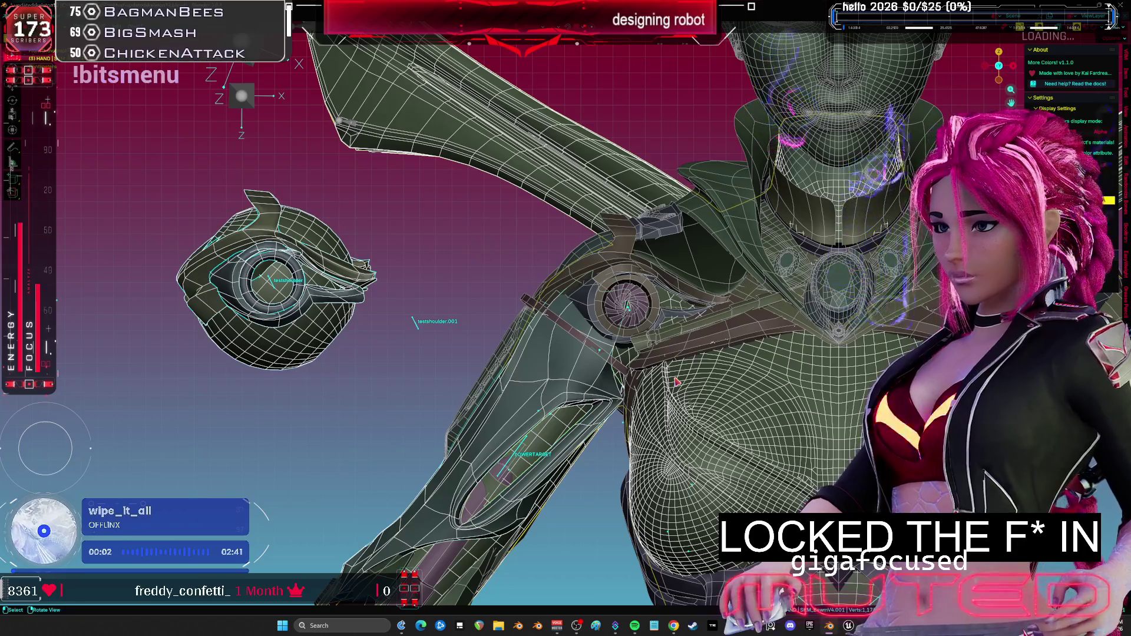
pyautogui.hotkey('shift', 'c')
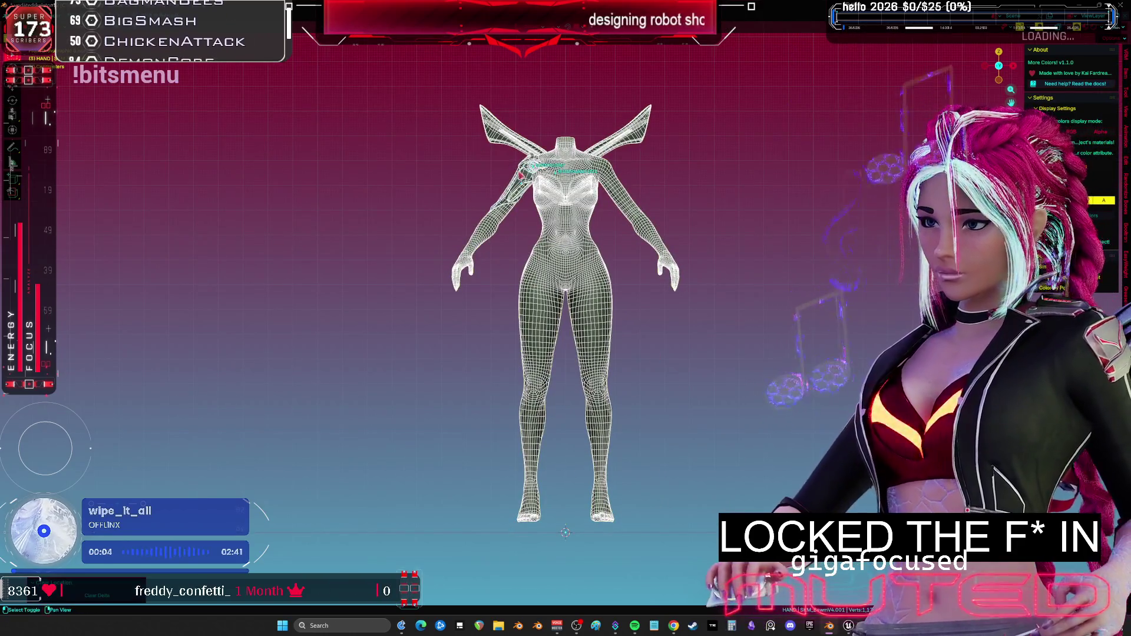
# Toggle the shoulder close-up between solid and wireframe shading and select the arm piece.
pyautogui.scroll(10, 570, 347)
pyautogui.hotkey('shift', 'z')
pyautogui.moveTo(570, 347)
pyautogui.mouseDown(button='middle')
pyautogui.moveTo(589, 347)
pyautogui.moveTo(539, 356)
pyautogui.moveTo(545, 315)
pyautogui.mouseUp(button='middle')
pyautogui.hotkey('shift', 'z')
pyautogui.click(459, 312)
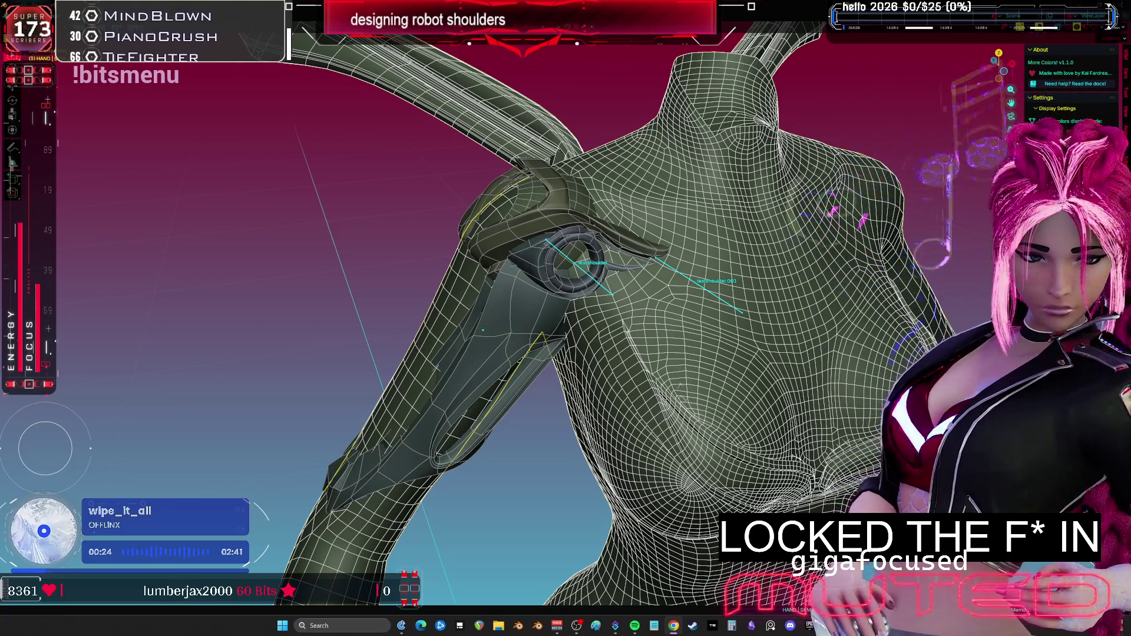
pyautogui.moveTo(598, 293)
pyautogui.mouseDown(button='middle')
pyautogui.moveTo(588, 345)
pyautogui.moveTo(633, 354)
pyautogui.moveTo(594, 342)
pyautogui.mouseUp(button='middle')
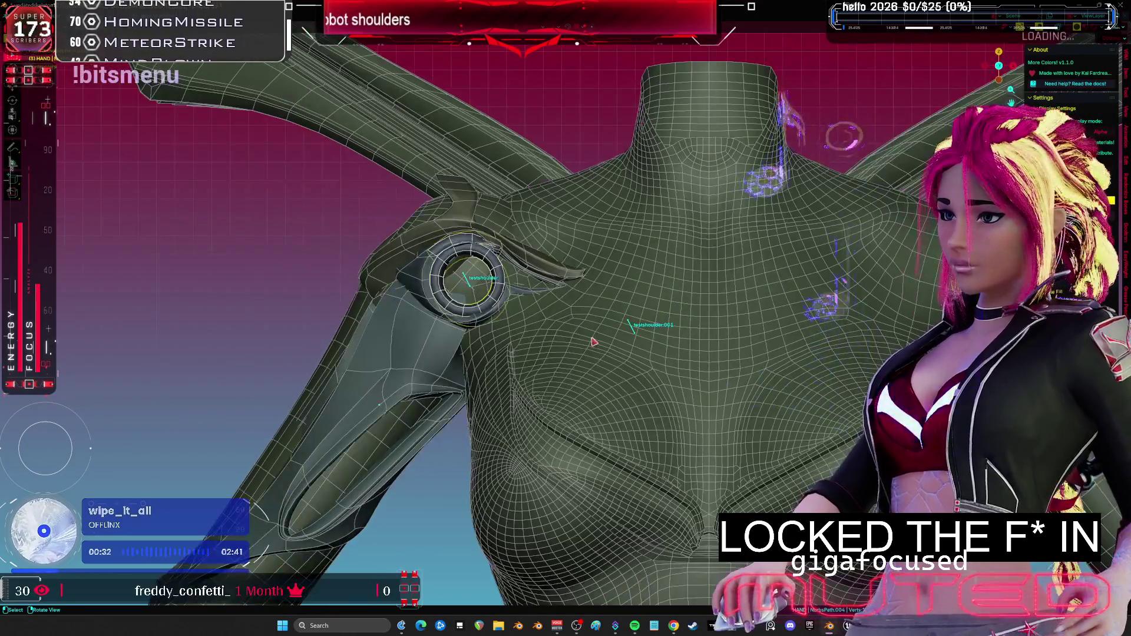
# Extrude testshoulder.002 from the testshoulder bone and start adjusting its position.
pyautogui.click(468, 286)
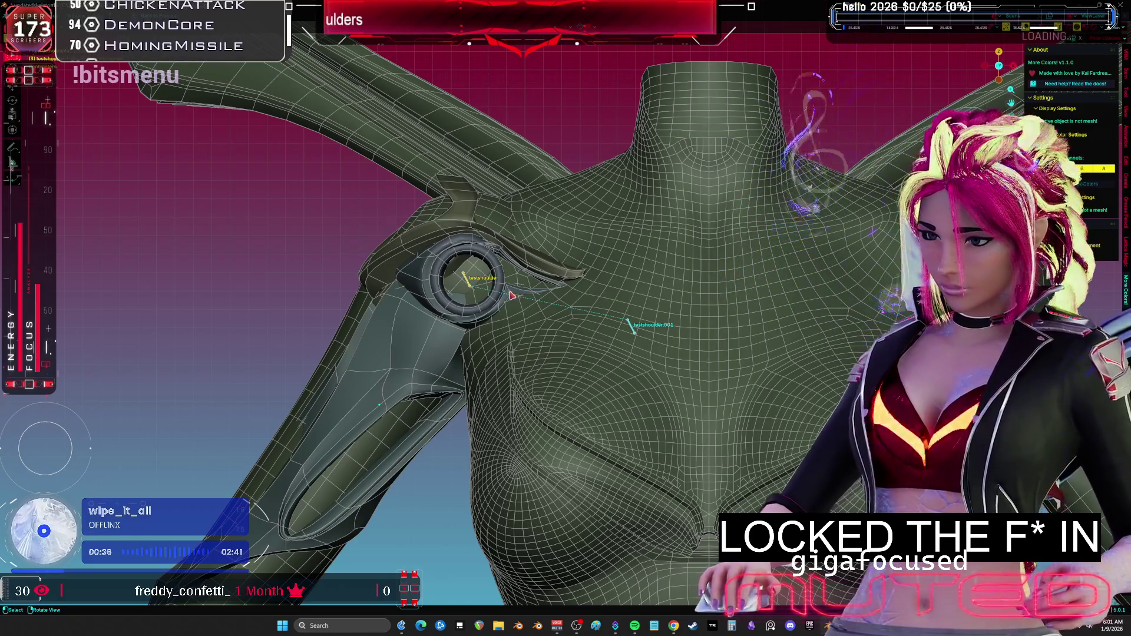
pyautogui.press('e')
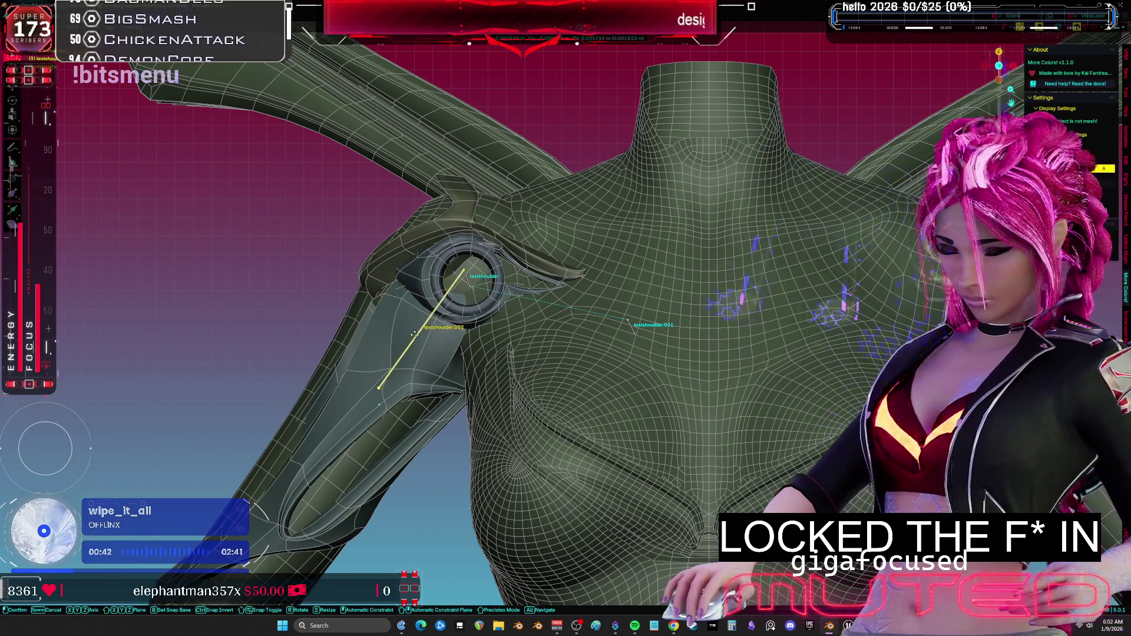
pyautogui.click(414, 334)
pyautogui.press('g')
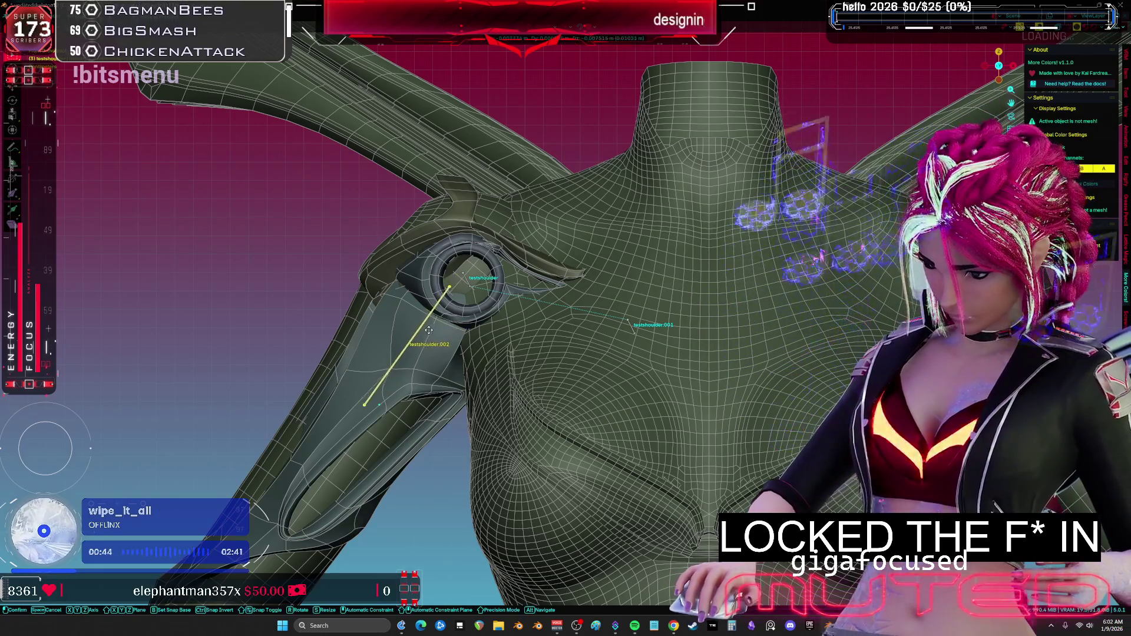
pyautogui.scroll(3, 433, 330)
pyautogui.moveTo(433, 329)
pyautogui.mouseDown(button='middle')
pyautogui.moveTo(600, 343)
pyautogui.moveTo(556, 375)
pyautogui.mouseUp(button='middle')
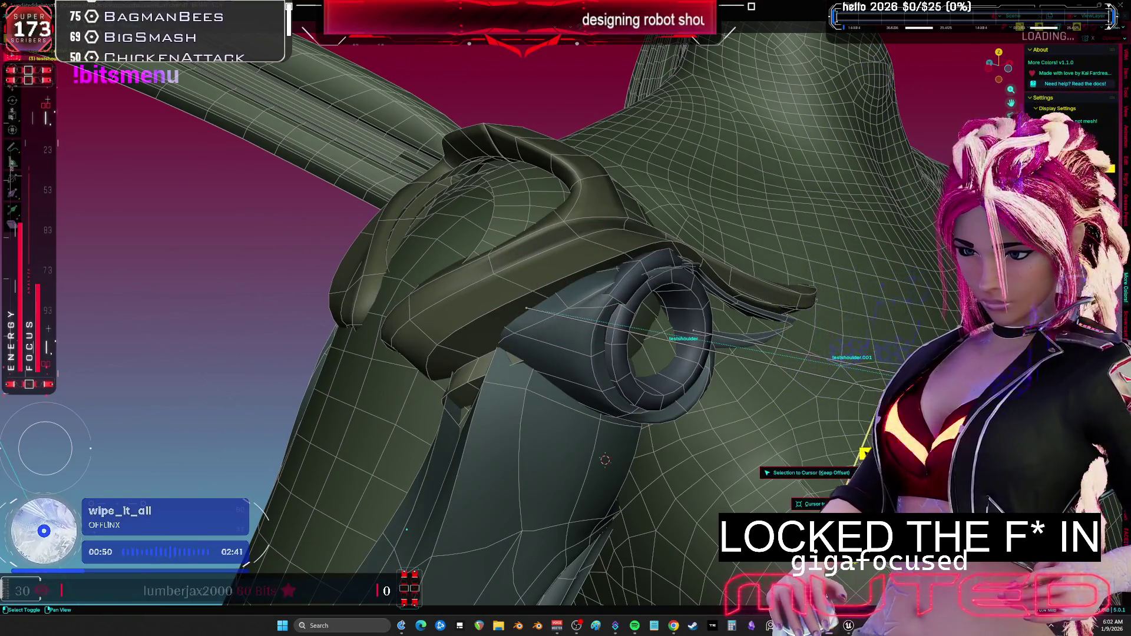
# Place the 3D cursor at the shoulder joint and snap testshoulder.002 to it with Selection to Cursor.
pyautogui.scroll(-2, 556, 374)
pyautogui.moveTo(556, 375); pyautogui.dragTo(806, 408, button='middle')
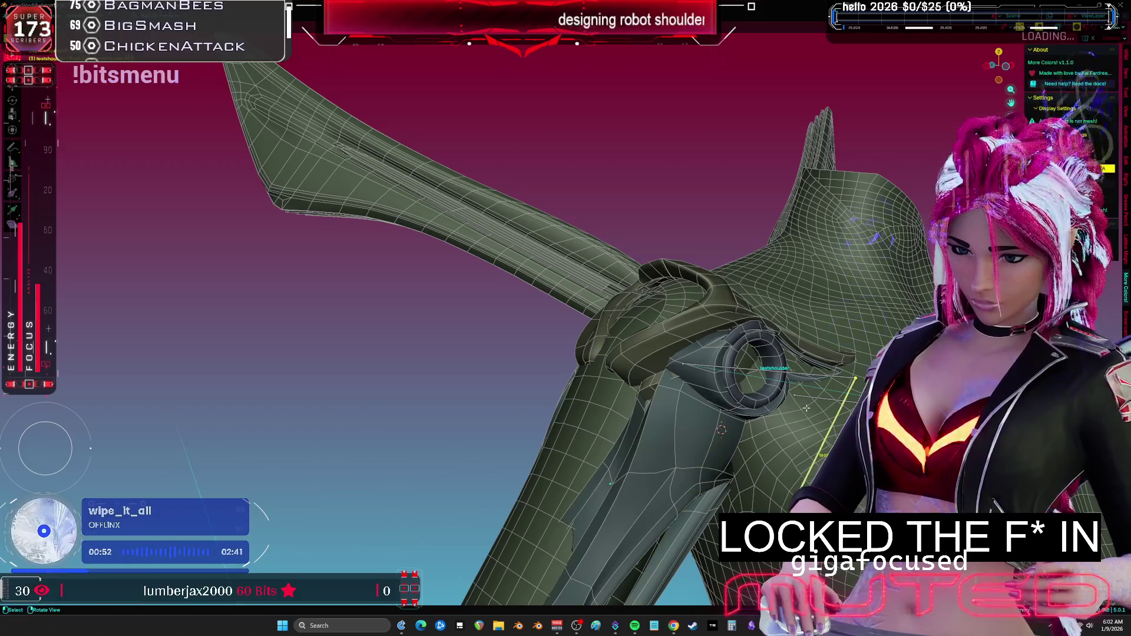
pyautogui.keyDown('shift'); pyautogui.rightClick(683, 364); pyautogui.keyUp('shift')
pyautogui.hotkey('shift', 's')
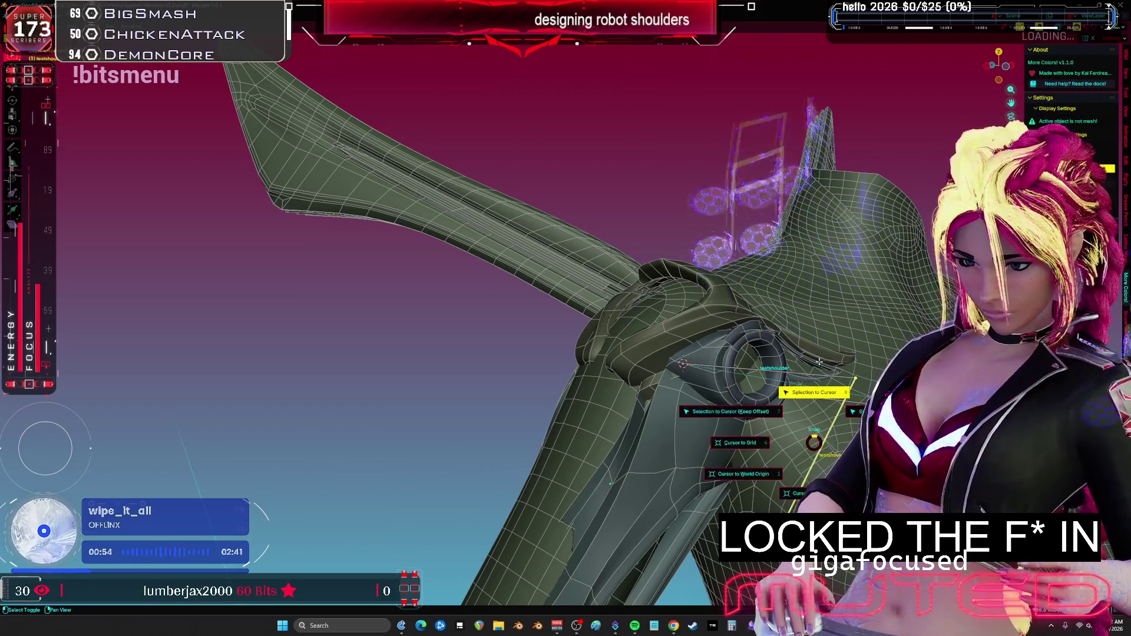
pyautogui.click(819, 362)
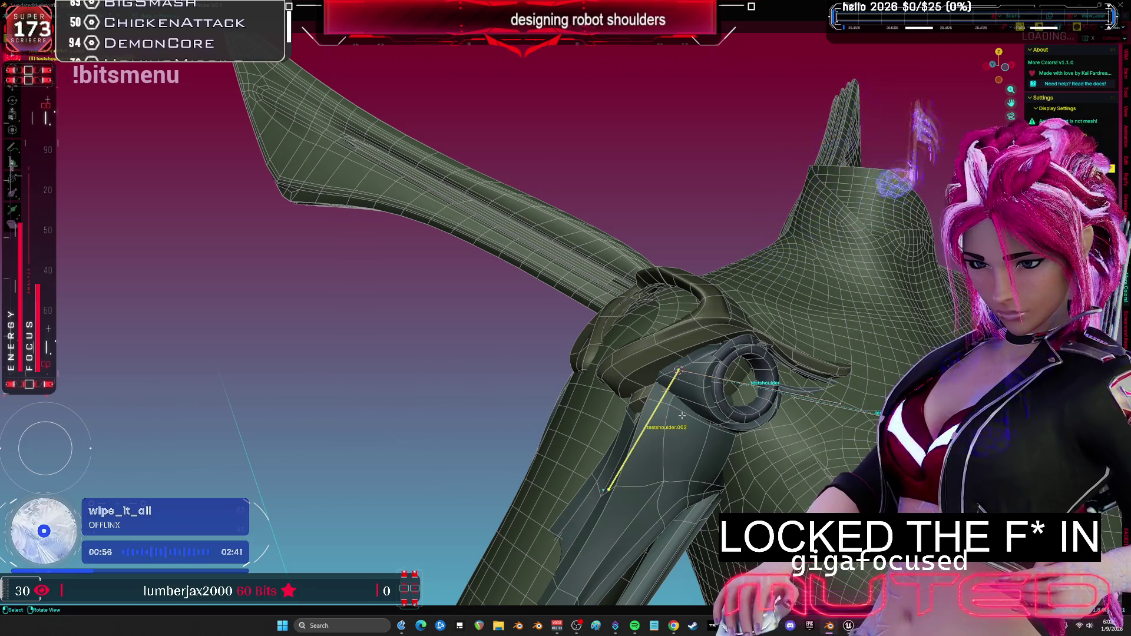
pyautogui.moveTo(716, 381); pyautogui.dragTo(687, 387, button='middle')
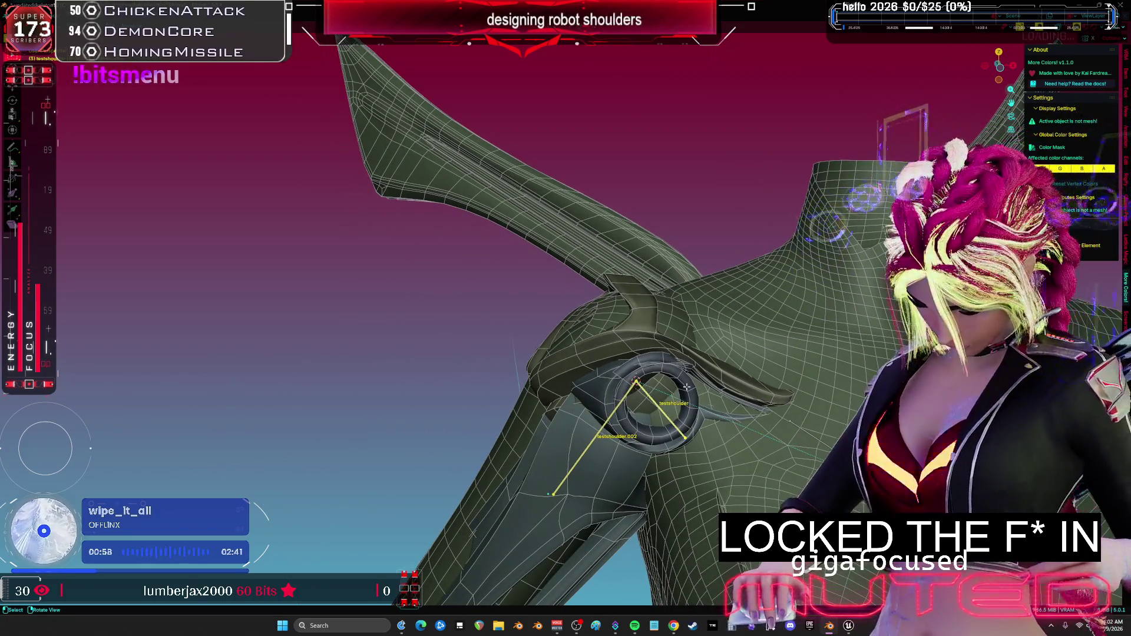
pyautogui.rightClick(686, 387)
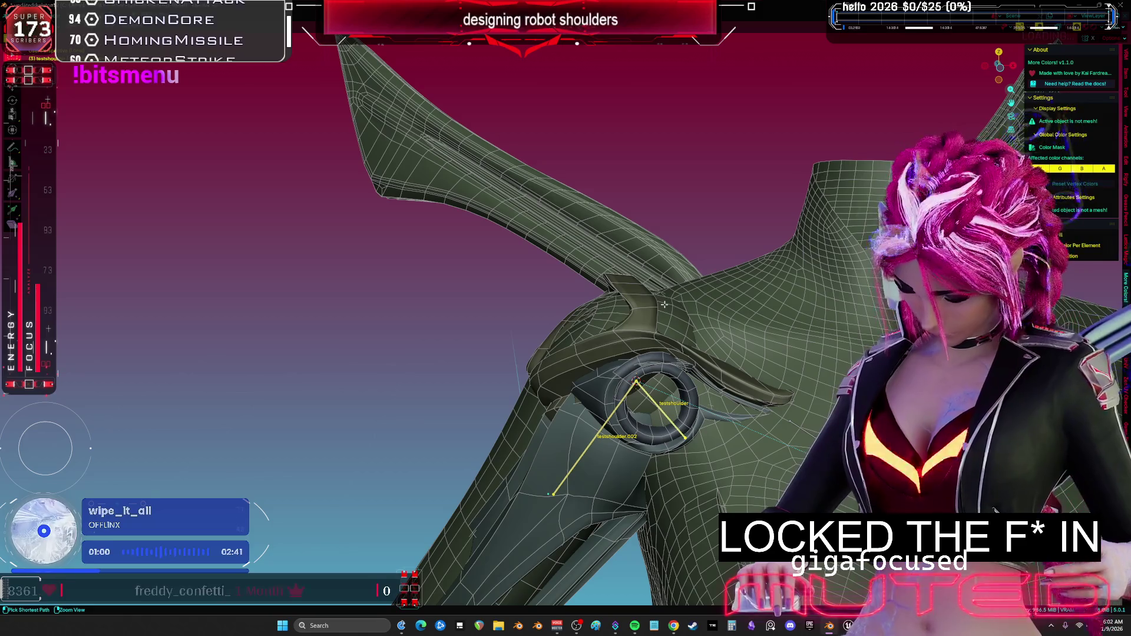
pyautogui.moveTo(664, 304)
pyautogui.mouseDown(button='middle')
pyautogui.moveTo(561, 352)
pyautogui.moveTo(613, 352)
pyautogui.mouseUp(button='middle')
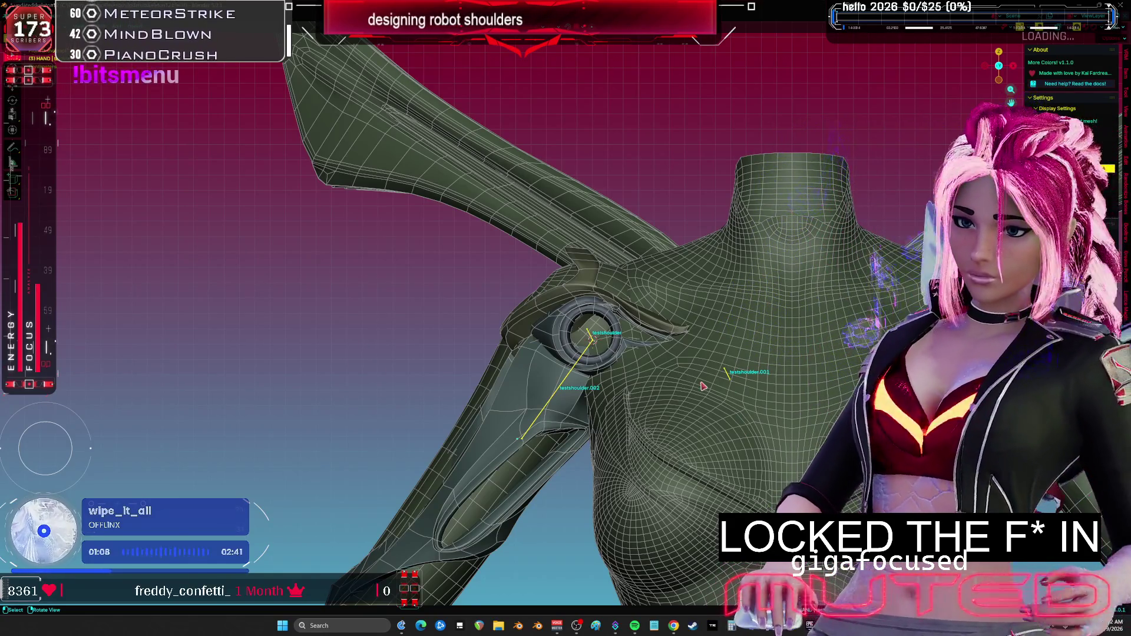
# Recentre on the shoulder ring and select the shoulder armour piece Cube.044.
pyautogui.scroll(-10, 748, 293)
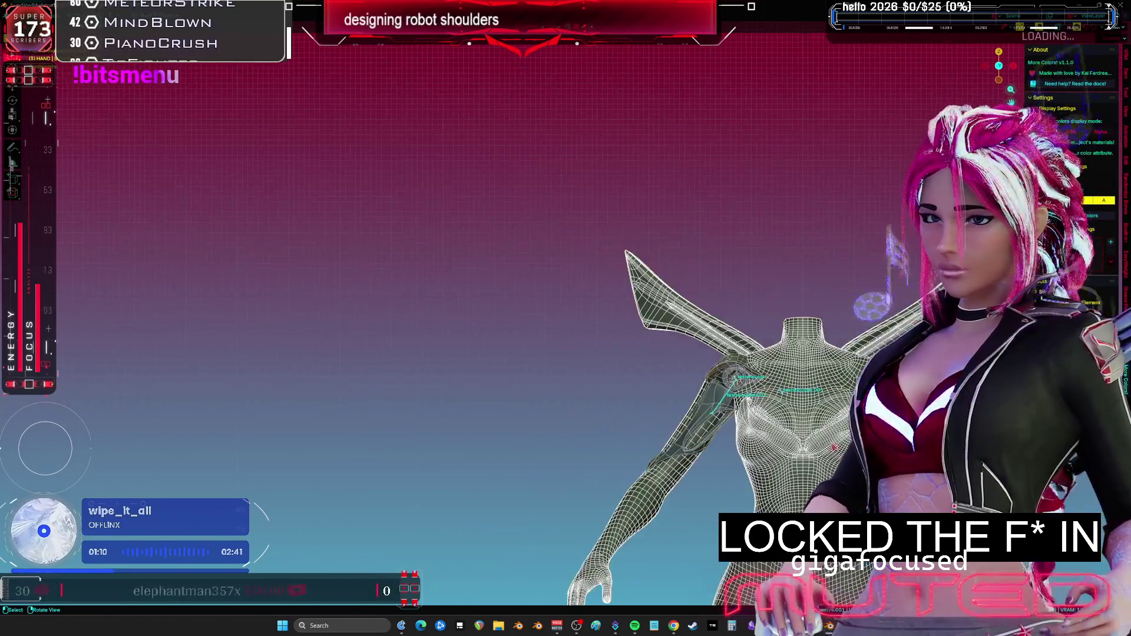
pyautogui.keyDown('shift'); pyautogui.moveTo(759, 340); pyautogui.dragTo(454, 283, button='middle'); pyautogui.keyUp('shift')
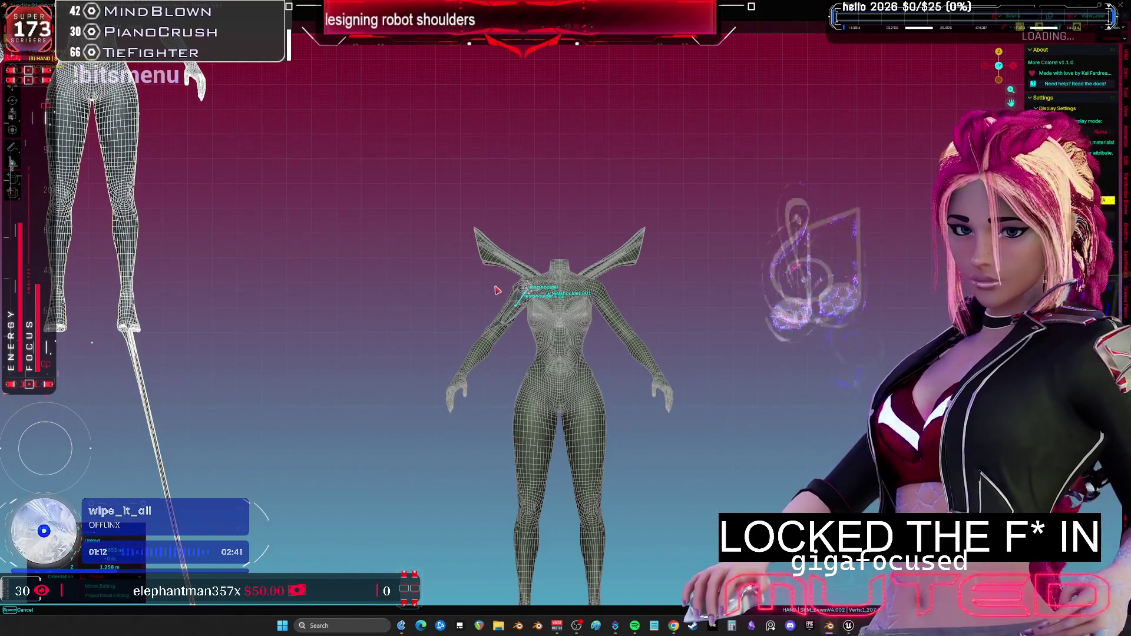
pyautogui.scroll(8, 579, 263)
pyautogui.moveTo(580, 263); pyautogui.dragTo(628, 325, button='middle')
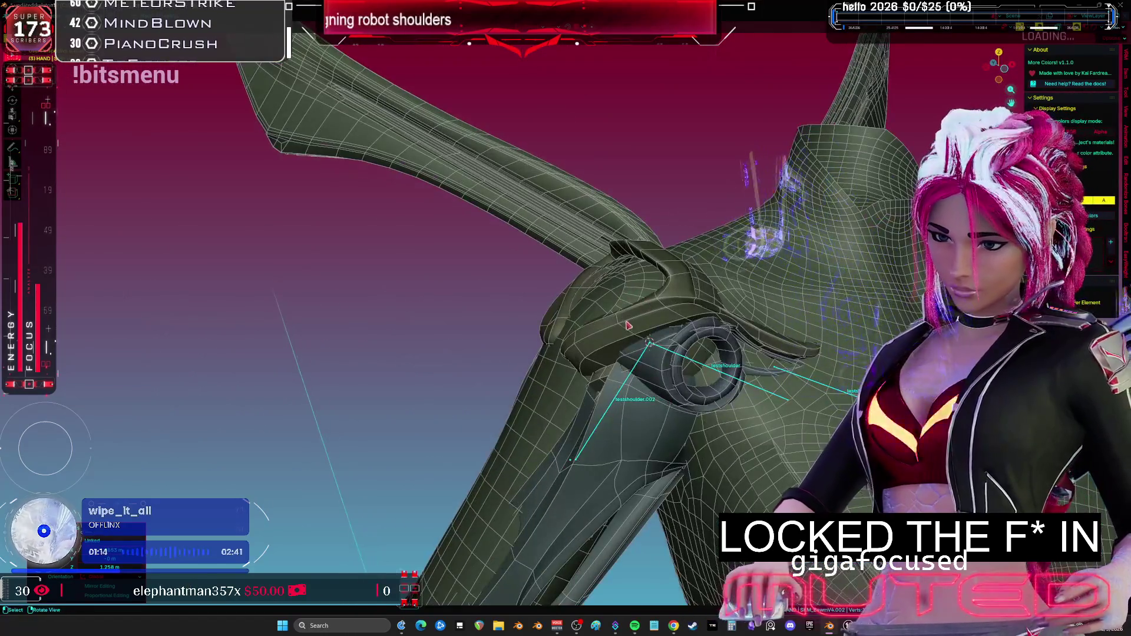
pyautogui.click(601, 417)
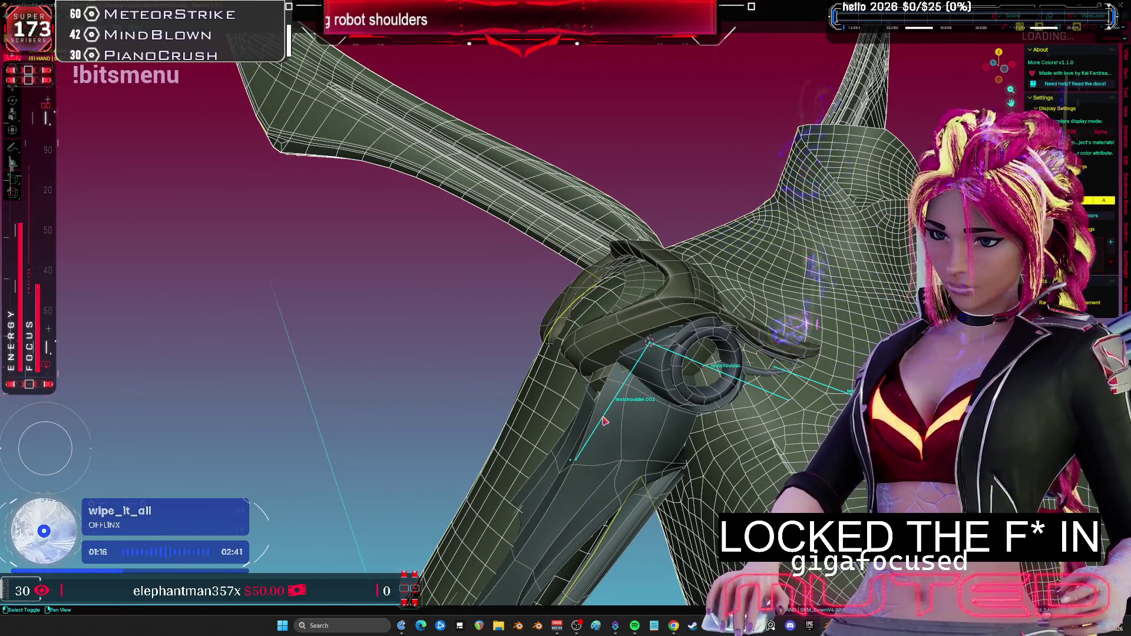
pyautogui.click(607, 422)
pyautogui.click(613, 423)
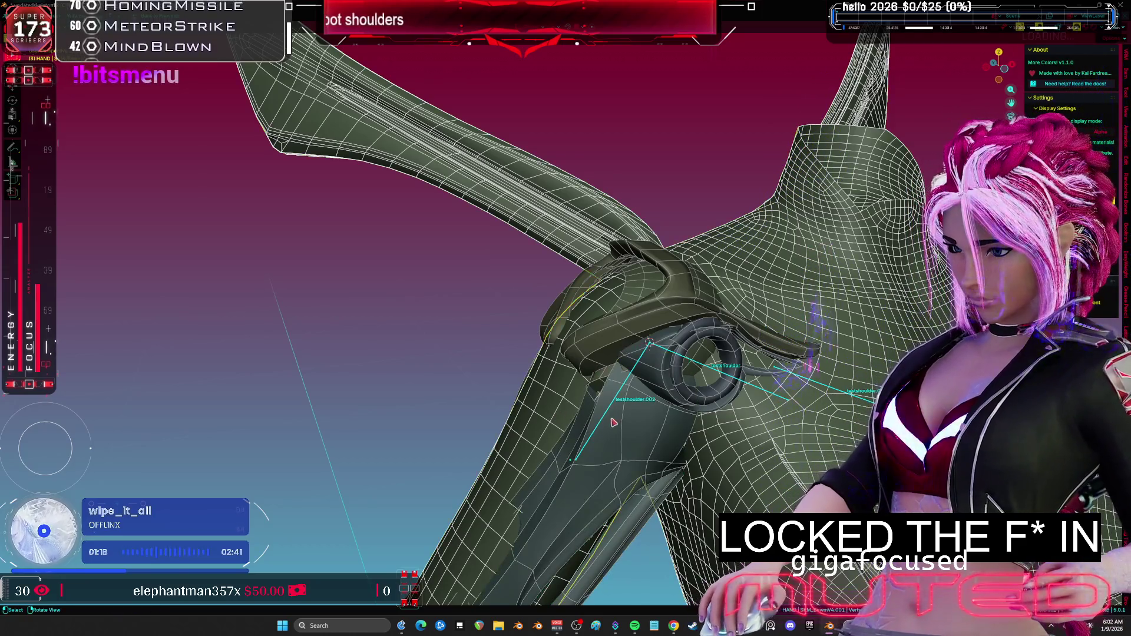
pyautogui.click(633, 432)
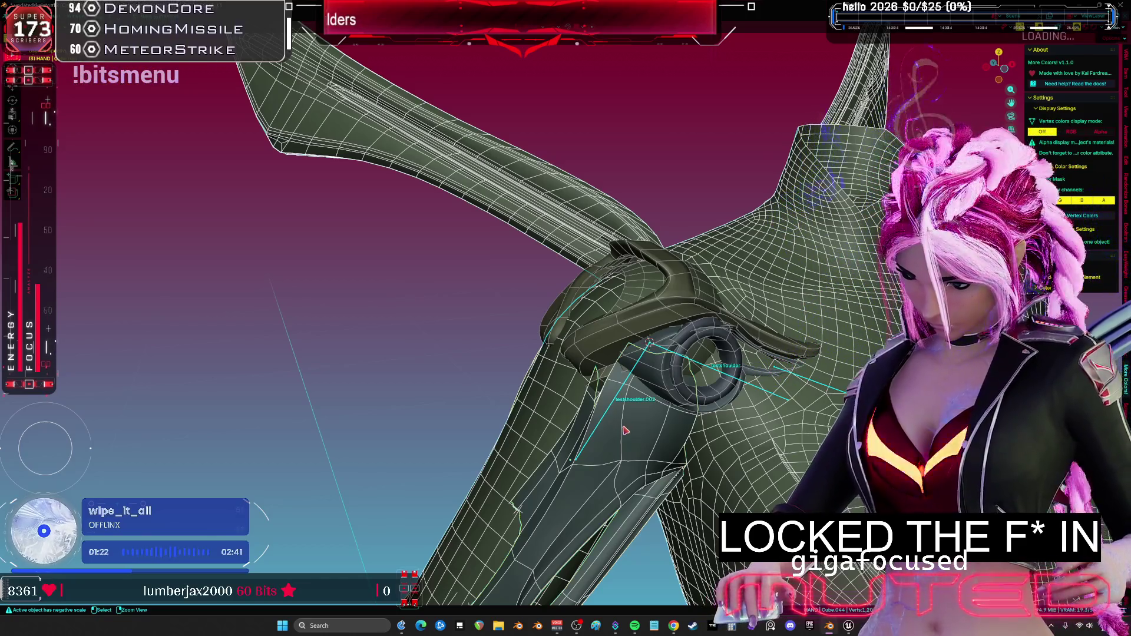
pyautogui.moveTo(626, 430)
pyautogui.mouseDown(button='middle')
pyautogui.moveTo(677, 421)
pyautogui.moveTo(626, 418)
pyautogui.moveTo(673, 422)
pyautogui.moveTo(654, 423)
pyautogui.mouseUp(button='middle')
pyautogui.click(655, 407)
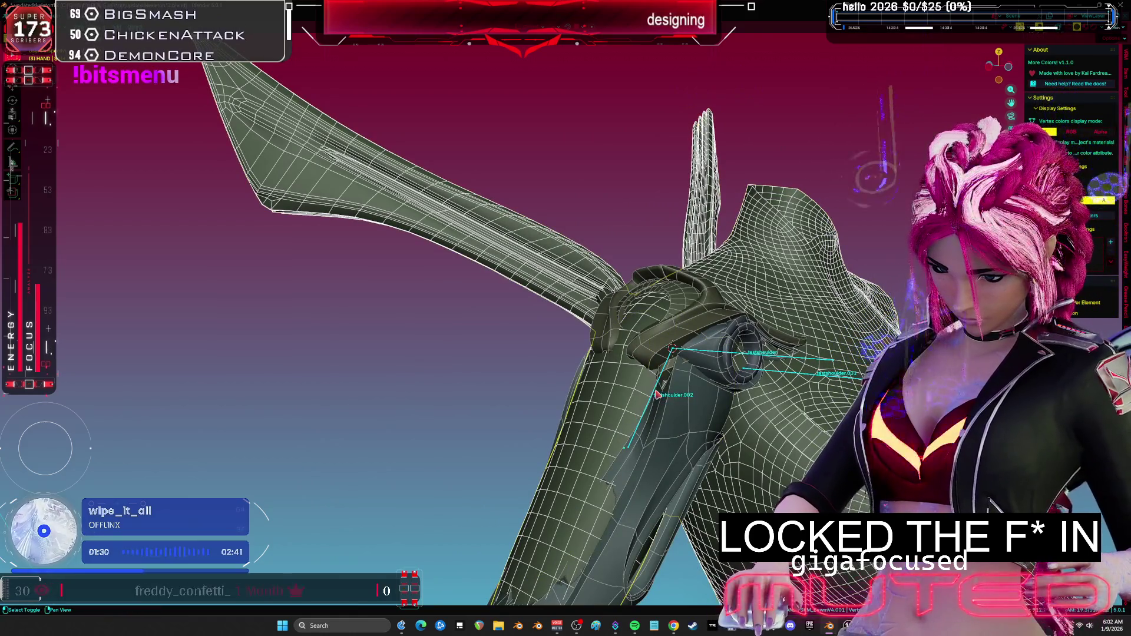
pyautogui.click(659, 426)
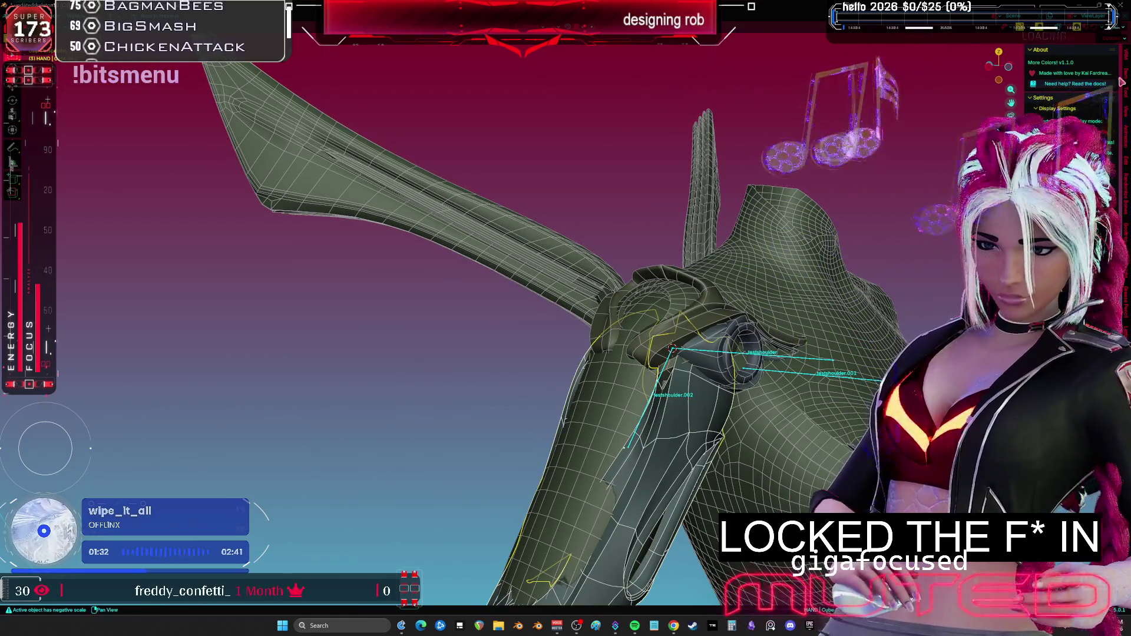
# Apply all transforms to the shoulder piece, confirming despite its shared data.
pyautogui.moveTo(666, 413); pyautogui.dragTo(675, 353, button='middle')
pyautogui.hotkey('ctrl', 'a')
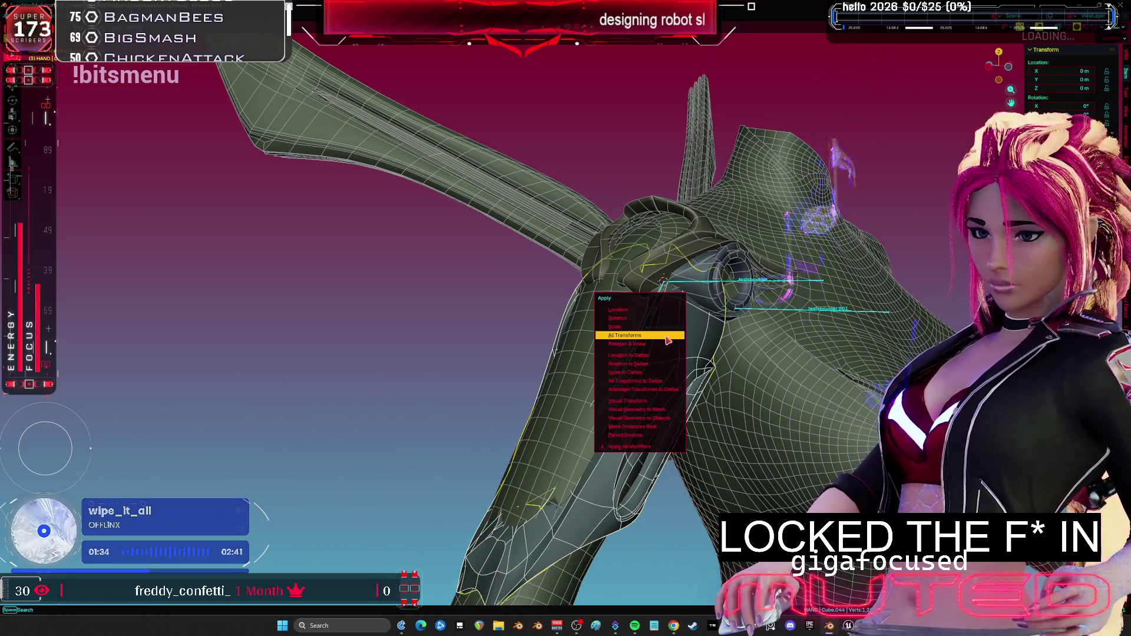
pyautogui.click(675, 342)
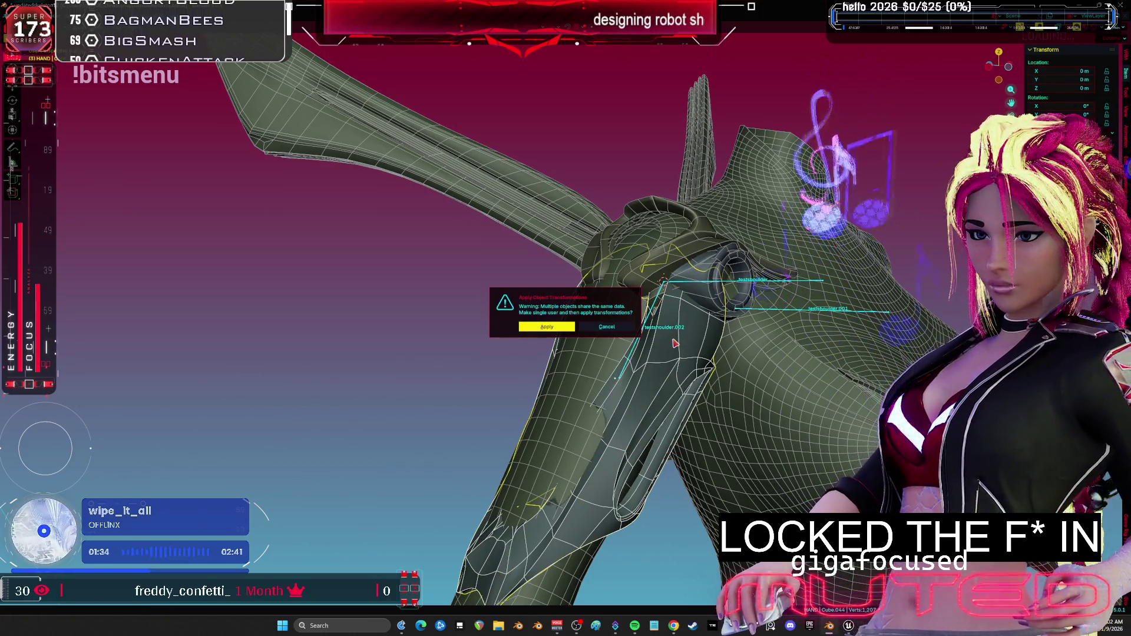
pyautogui.click(558, 332)
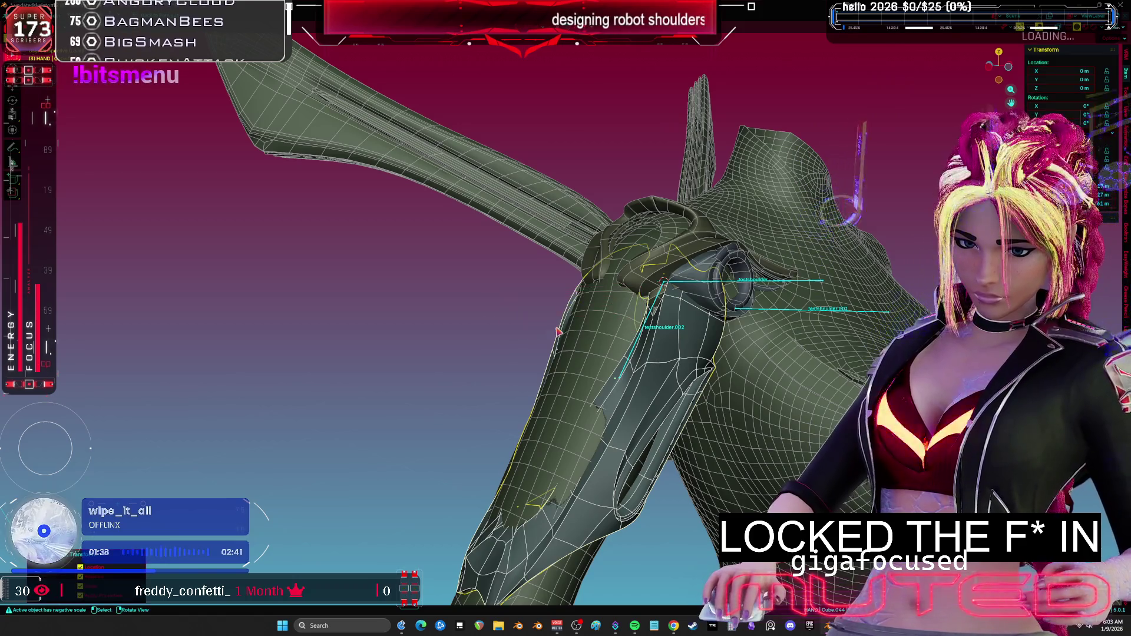
# Parent the shoulder piece to the shoulder armature with Armature Deform.
pyautogui.keyDown('shift'); pyautogui.click(635, 357); pyautogui.keyUp('shift')
pyautogui.hotkey('ctrl', 'p')
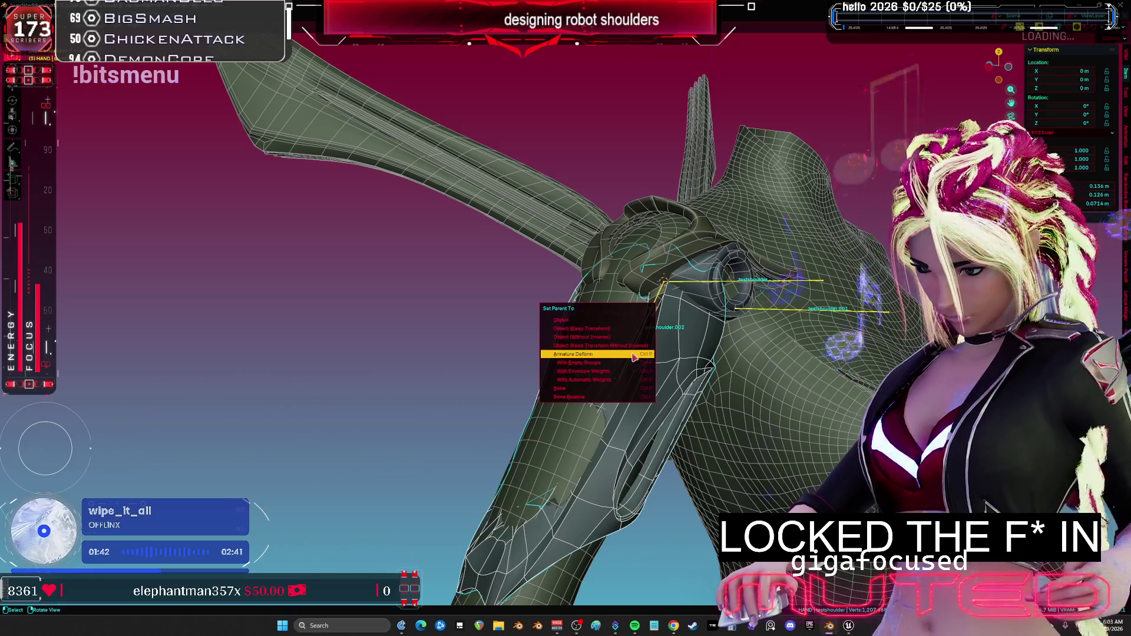
pyautogui.click(615, 334)
# Reselect the armour piece, unparent it keeping its transformation, and apply all transforms.
pyautogui.click(654, 393)
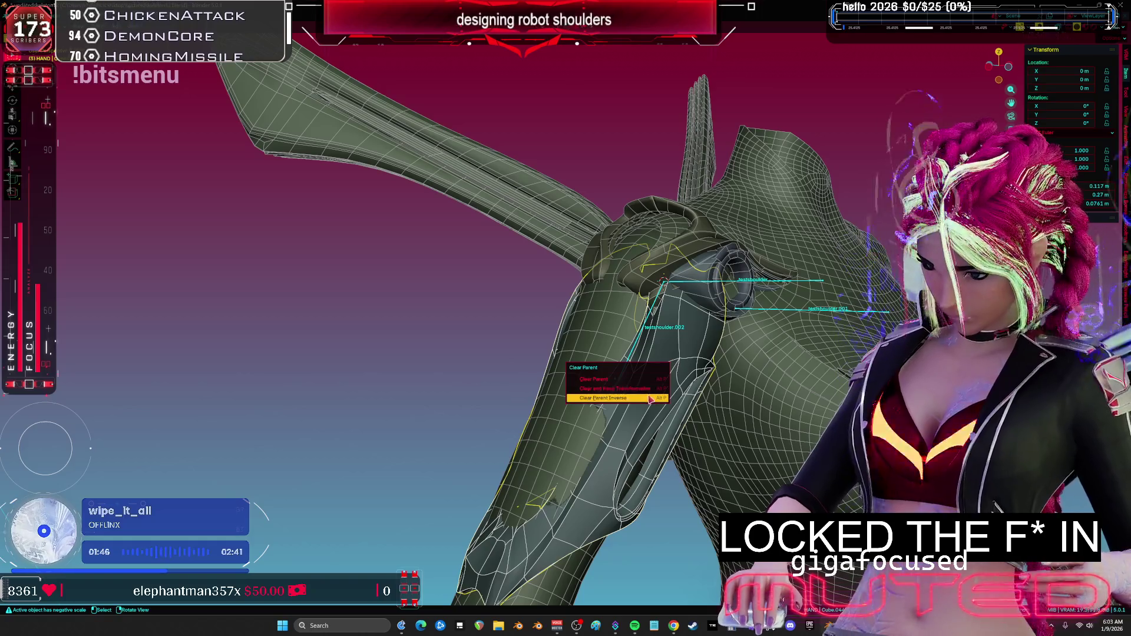
pyautogui.click(651, 392)
pyautogui.hotkey('ctrl', 'a')
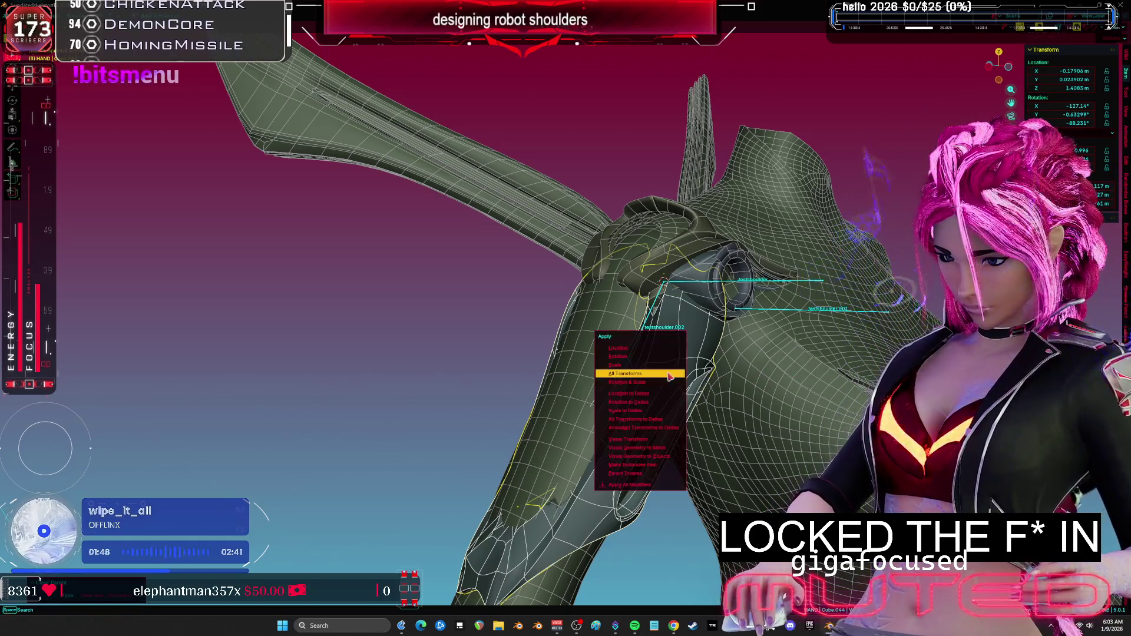
pyautogui.click(670, 380)
# Undo the stray Apply and clear the parent with Clear and Keep Transformation.
pyautogui.hotkey('ctrl', 'a')
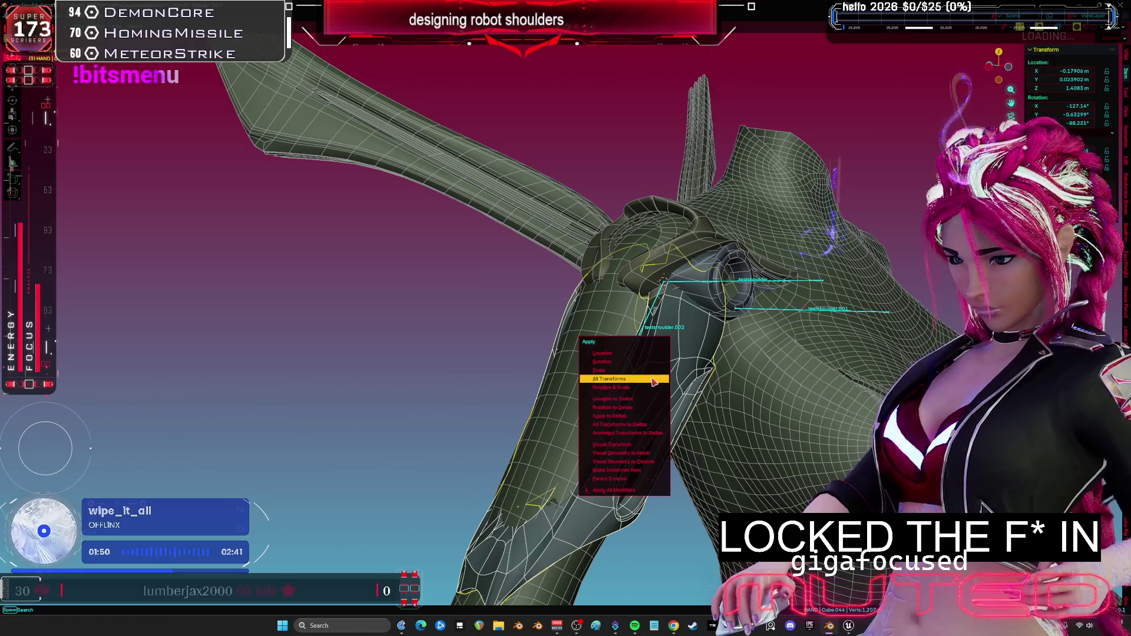
pyautogui.click(653, 382)
pyautogui.hotkey('ctrl', 'z')
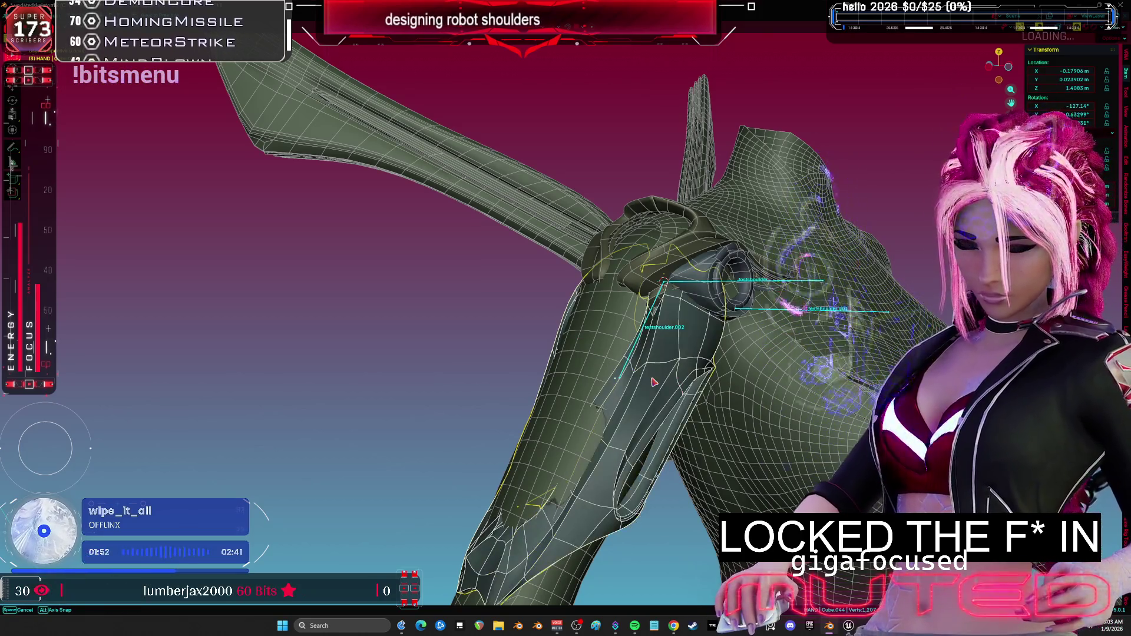
pyautogui.hotkey('alt', 'p')
pyautogui.click(654, 381)
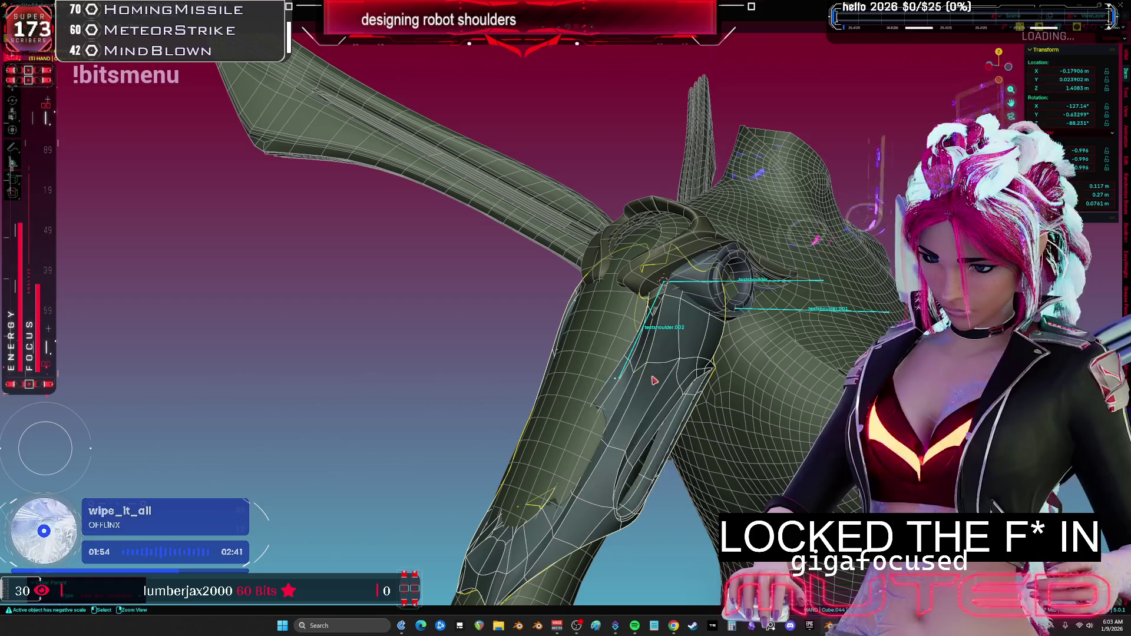
pyautogui.hotkey('ctrl', 'p')
# Remove the Mirror modifier from the armour piece in the Modifier tab.
pyautogui.hotkey('ctrl', 'space')
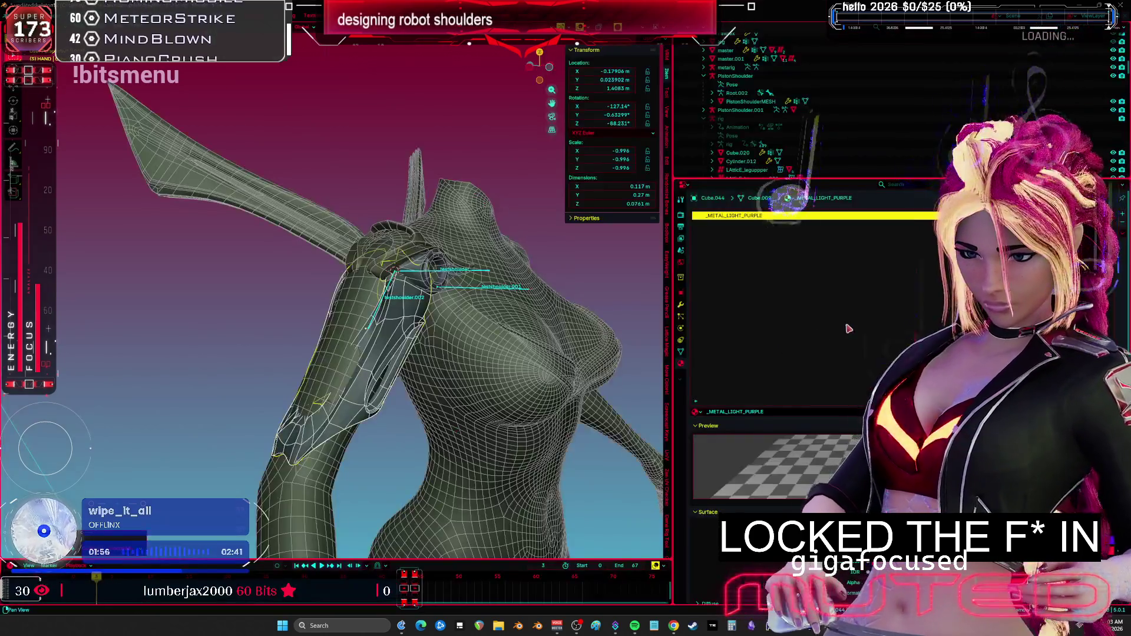
pyautogui.click(682, 304)
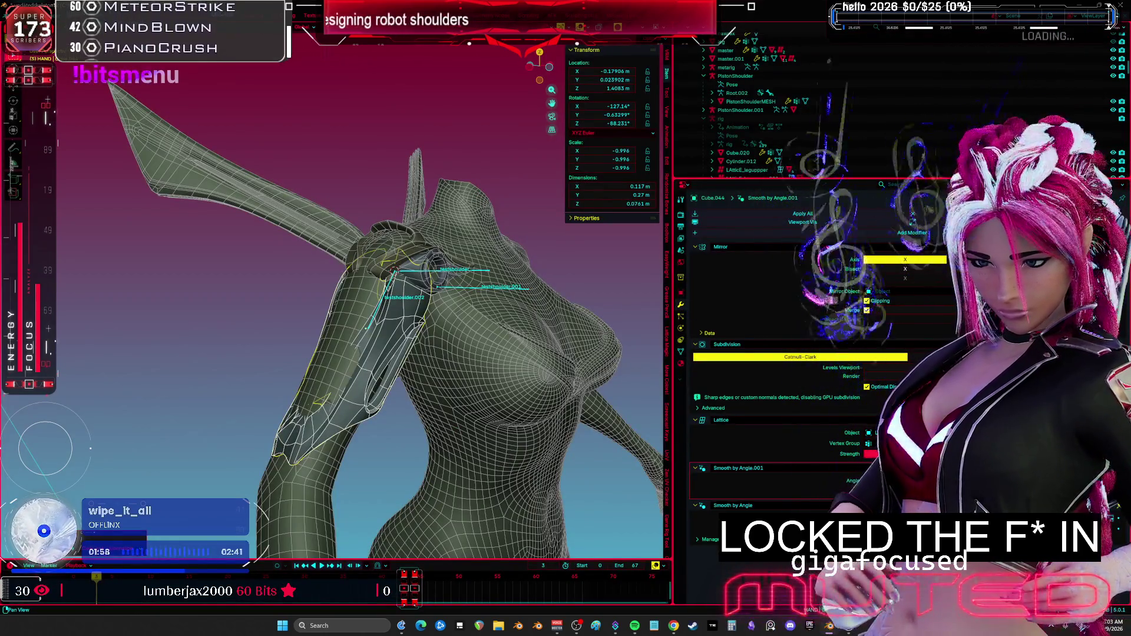
pyautogui.hotkey('ctrl', 'a')
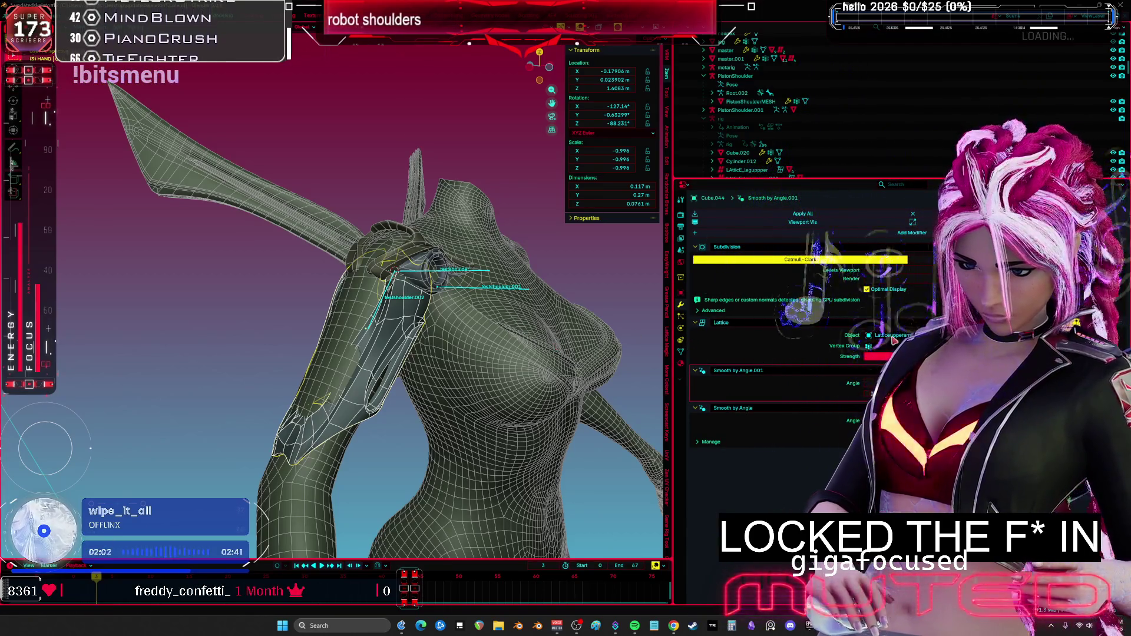
# Apply all transforms to the armour piece and parent it to the testshoulder armature.
pyautogui.hotkey('ctrl', 'space')
pyautogui.hotkey('ctrl', 'a')
pyautogui.click(654, 408)
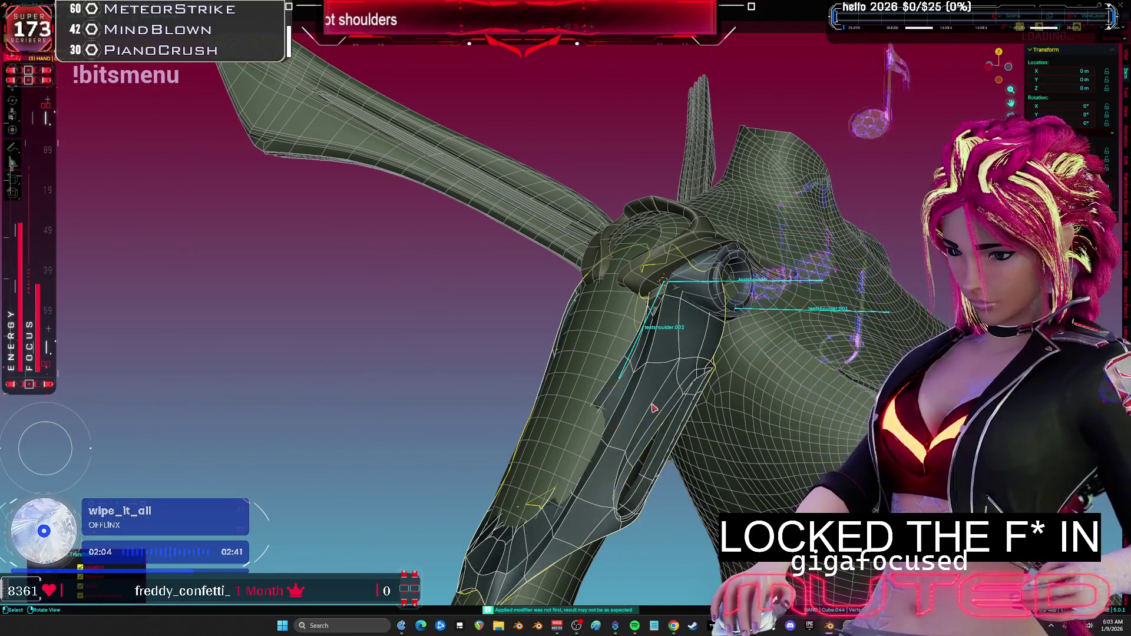
pyautogui.keyDown('shift'); pyautogui.click(634, 355); pyautogui.keyUp('shift')
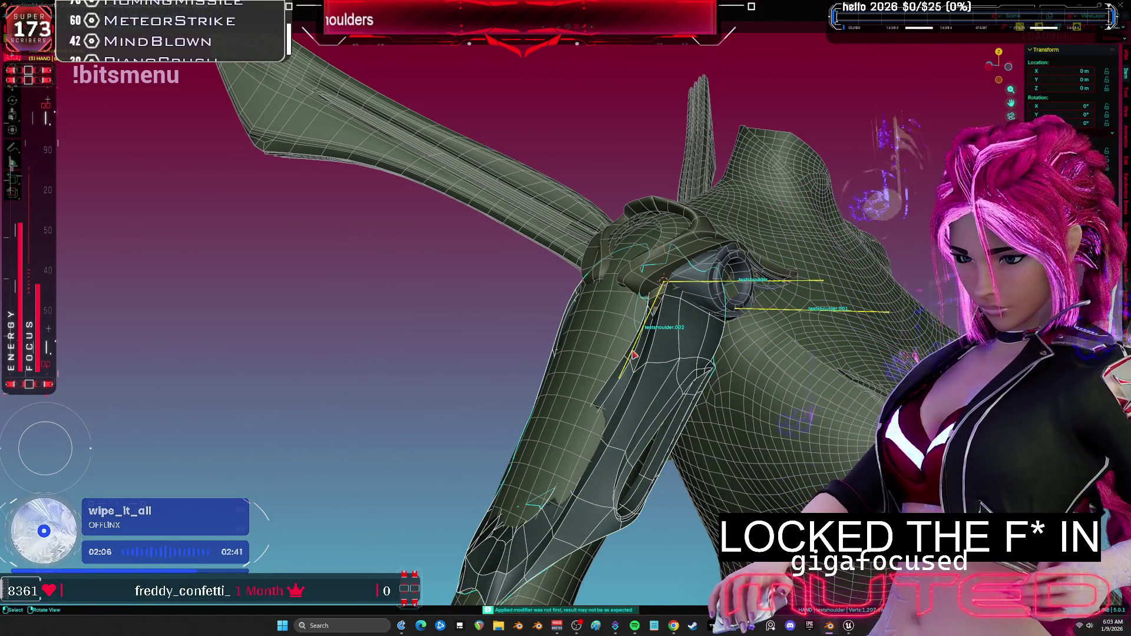
pyautogui.hotkey('ctrl', 'p')
pyautogui.click(633, 359)
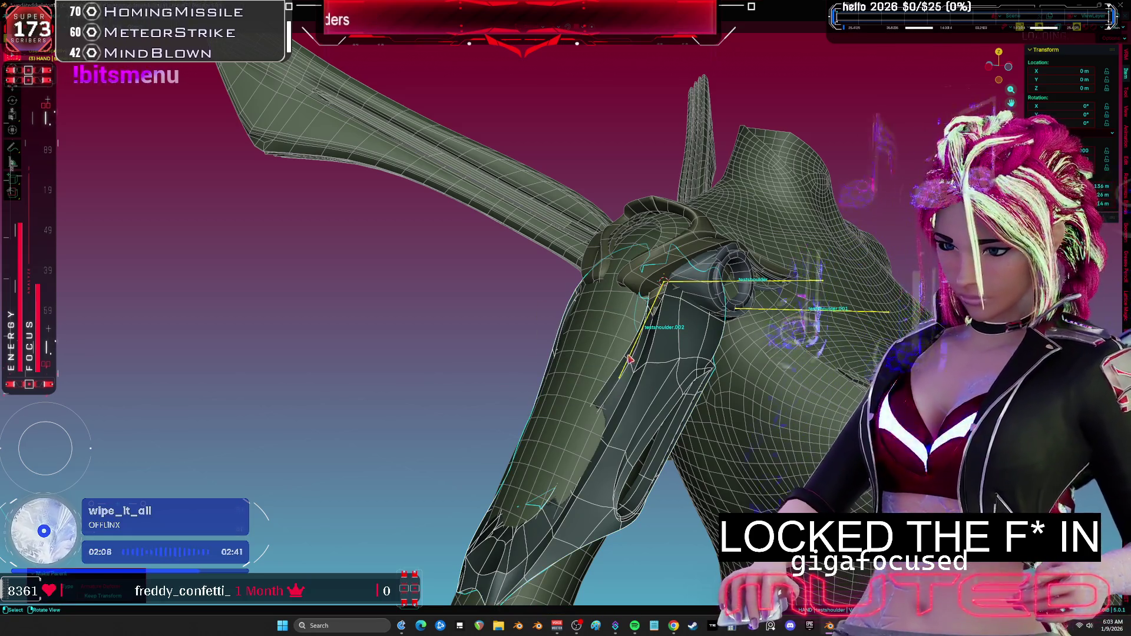
# Redo the parenting to the shoulder armature using Object (Keep Transform).
pyautogui.scroll(-3, 587, 345)
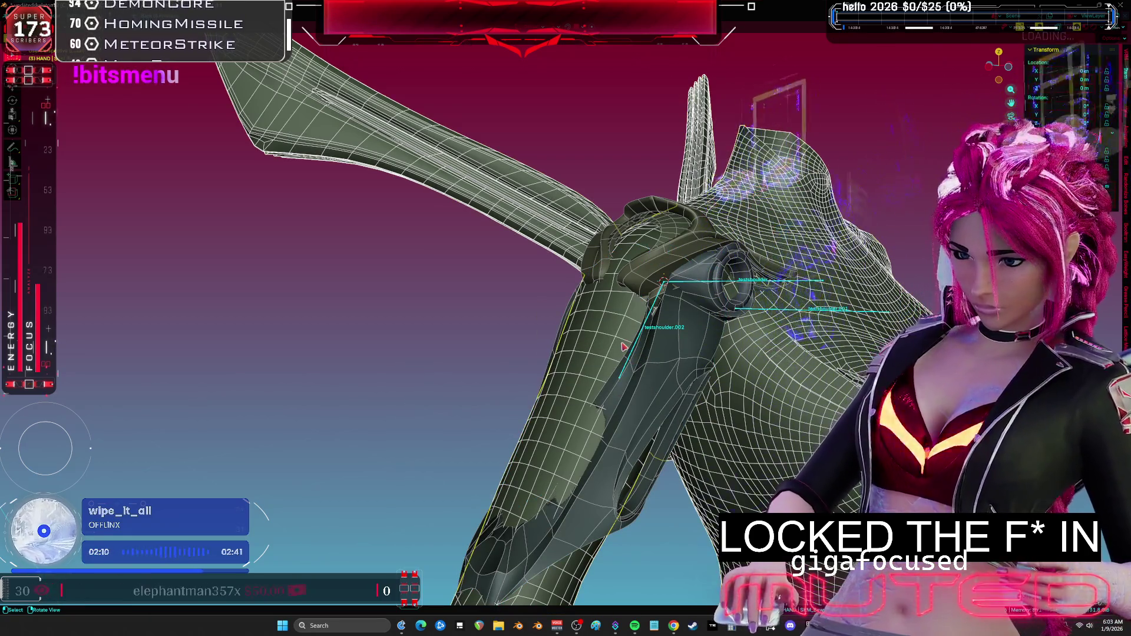
pyautogui.hotkey('ctrl', 'space')
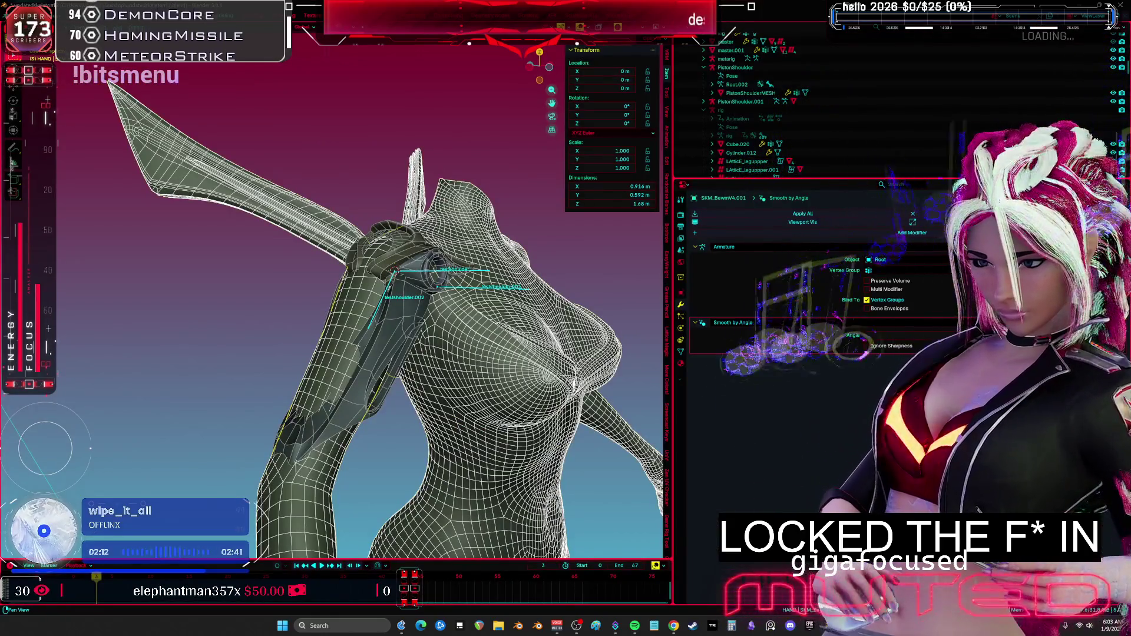
pyautogui.scroll(2, 664, 344)
pyautogui.hotkey('ctrl', 'space')
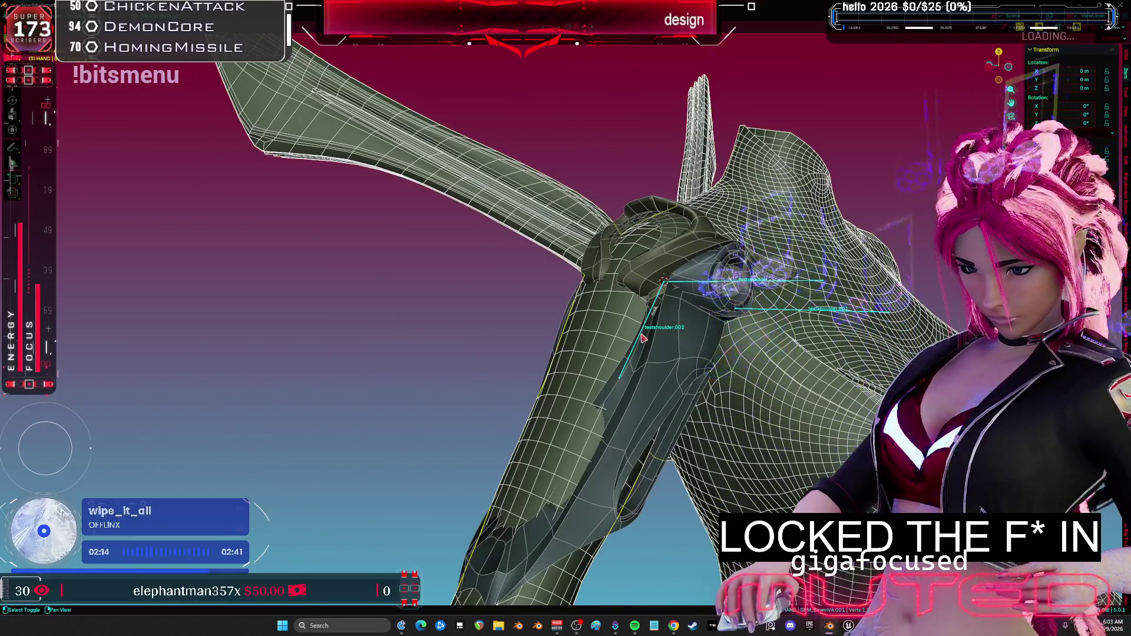
pyautogui.hotkey('ctrl', 'p')
pyautogui.click(644, 341)
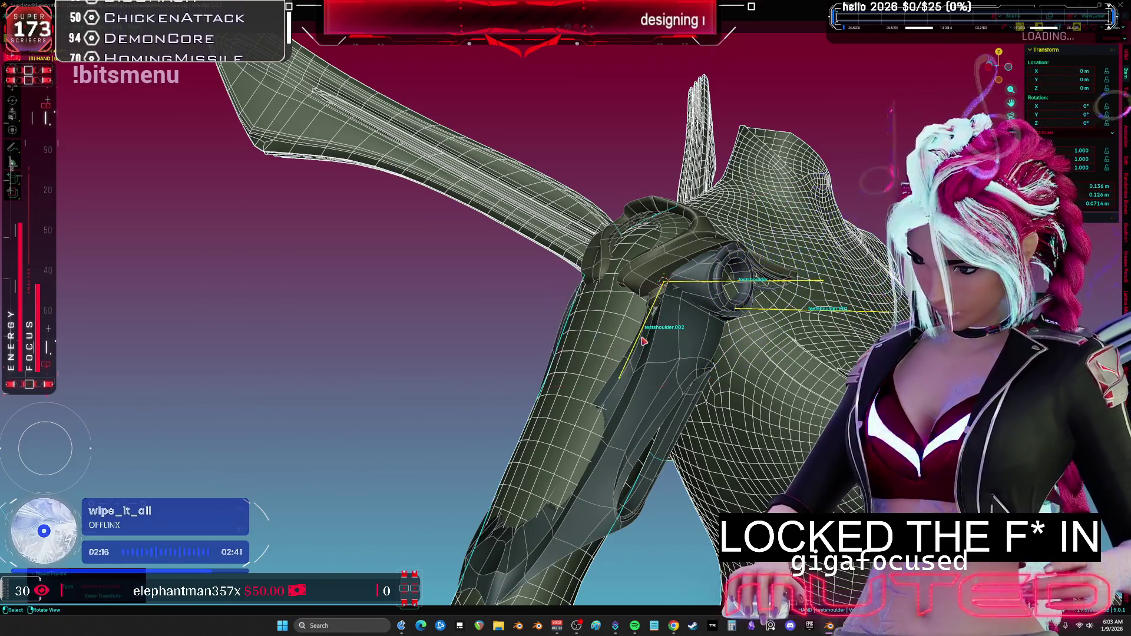
# Select the armour mesh and switch into Weight Paint mode.
pyautogui.keyDown('shift'); pyautogui.click(637, 352); pyautogui.keyUp('shift')
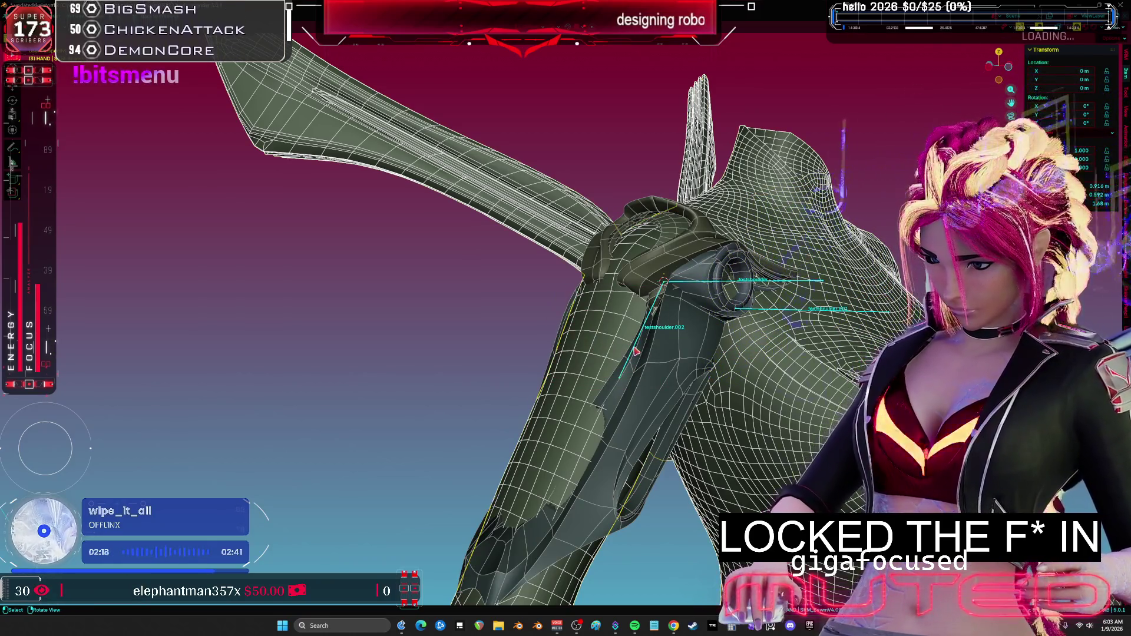
pyautogui.hotkey('ctrl', 'Tab')
pyautogui.click(656, 349)
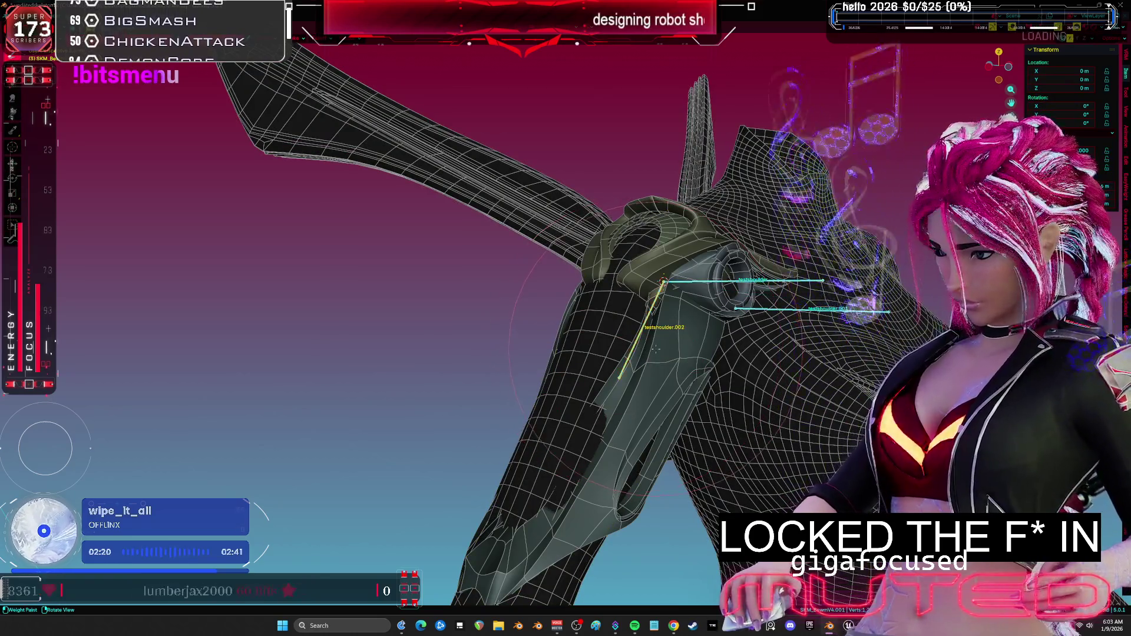
# Inspect the forearm bone's weight influence around the shoulder from the front view.
pyautogui.press('KP_1')
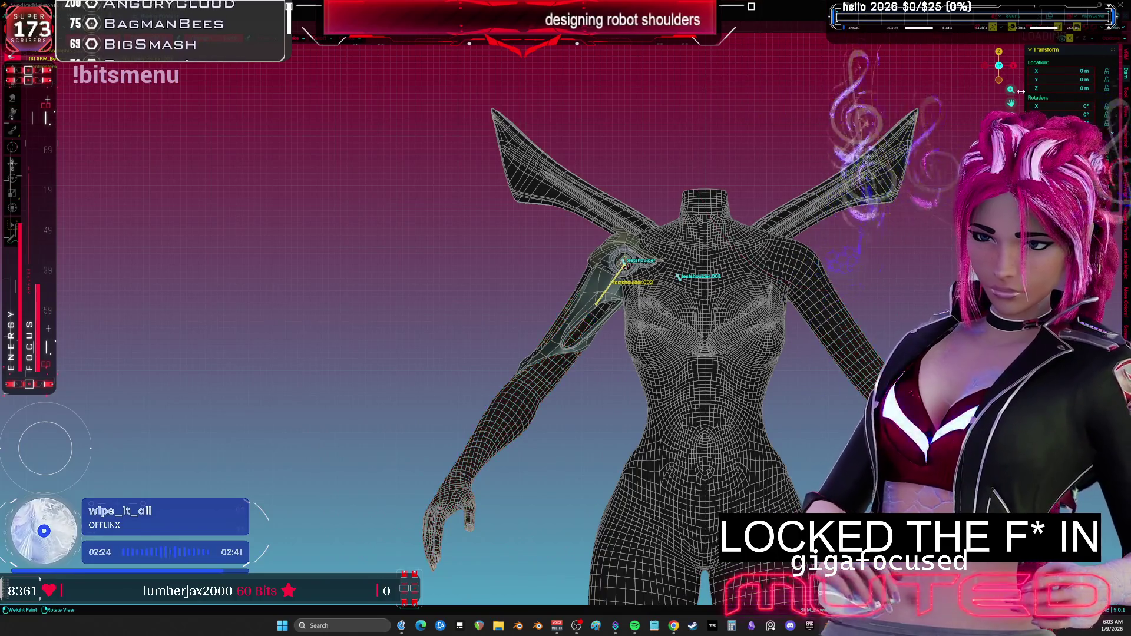
pyautogui.keyDown('ctrl'); pyautogui.click(441, 453); pyautogui.keyUp('ctrl')
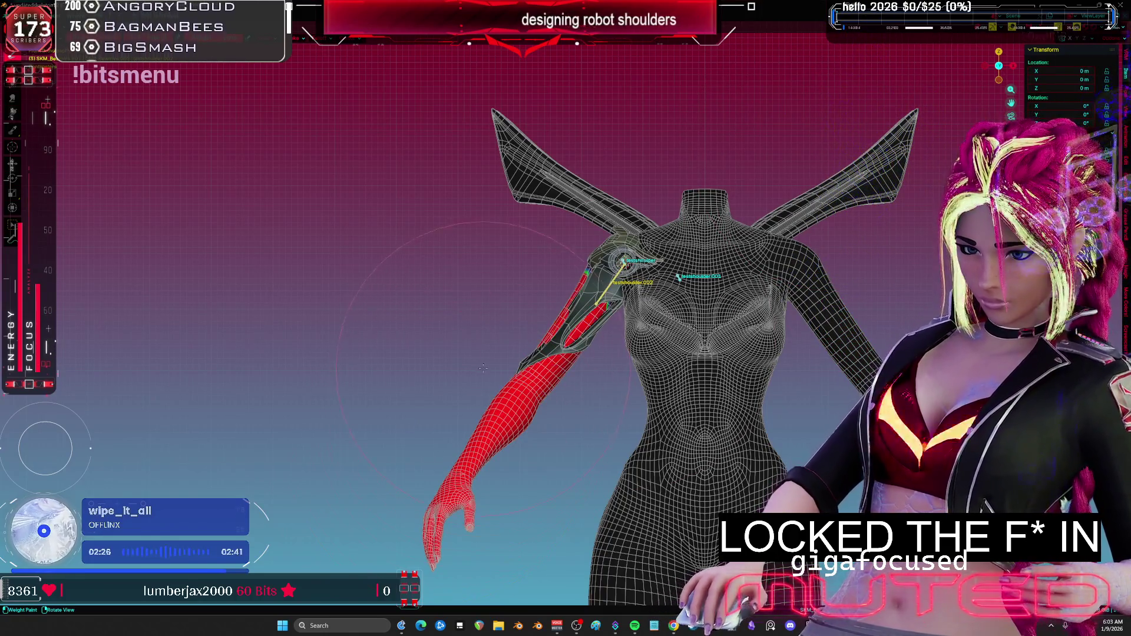
pyautogui.scroll(5, 483, 368)
pyautogui.keyDown('shift'); pyautogui.moveTo(484, 367); pyautogui.dragTo(311, 472, button='middle'); pyautogui.keyUp('shift')
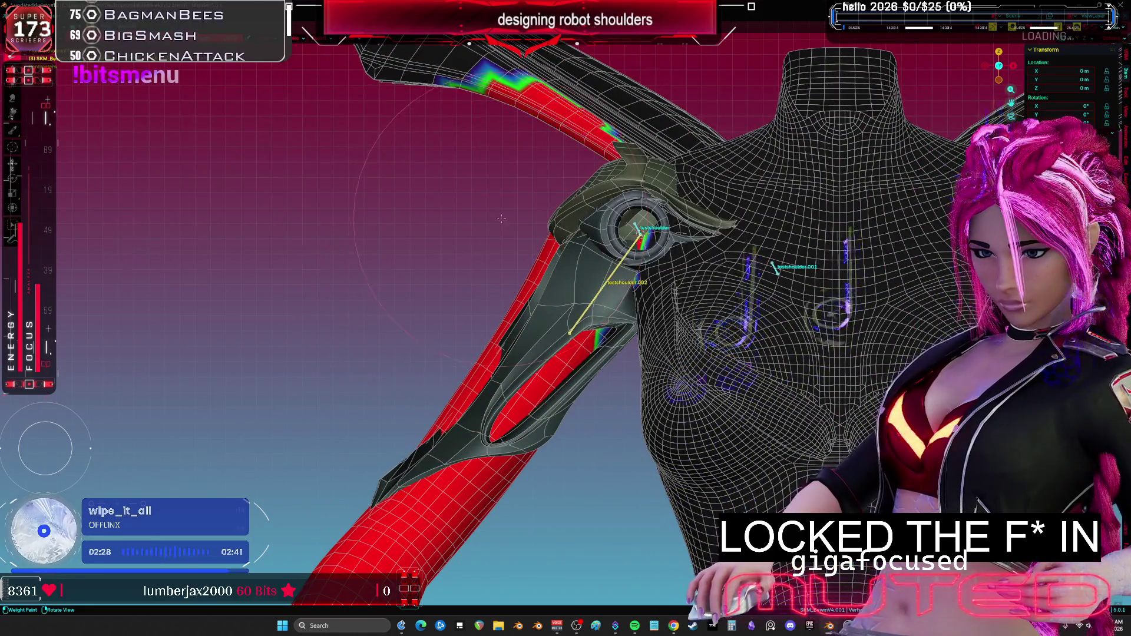
pyautogui.moveTo(484, 320)
pyautogui.mouseDown(button='middle')
pyautogui.moveTo(467, 301)
pyautogui.moveTo(410, 354)
pyautogui.mouseUp(button='middle')
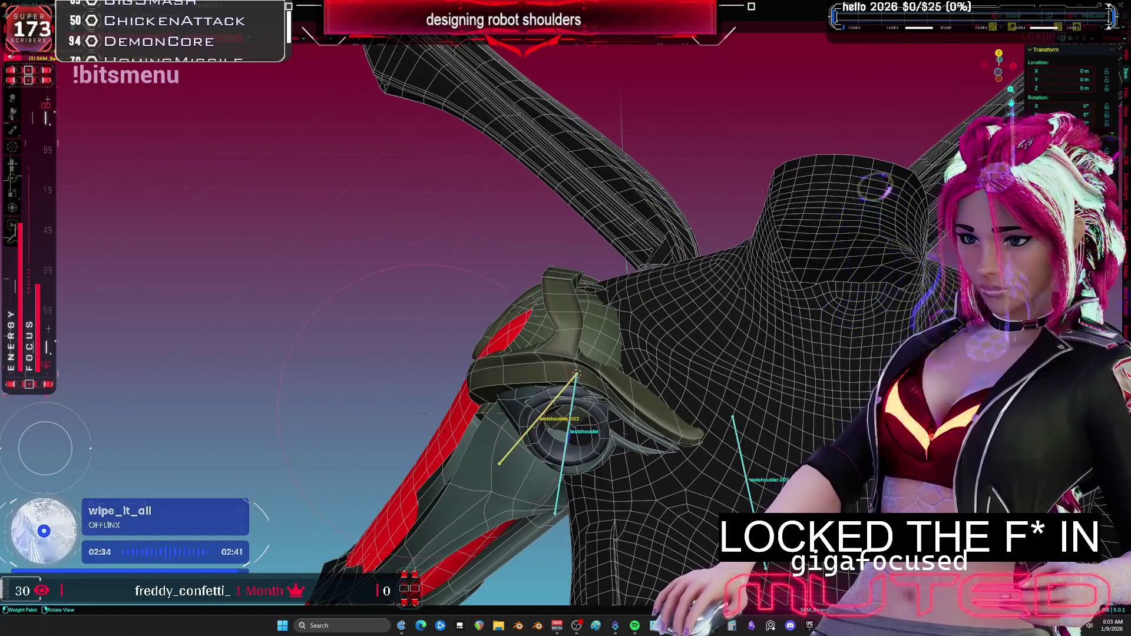
pyautogui.moveTo(425, 412)
pyautogui.mouseDown(button='middle')
pyautogui.moveTo(590, 364)
pyautogui.moveTo(620, 380)
pyautogui.mouseUp(button='middle')
# Leave Weight Paint, then test-rotate the upper-arm bone and cancel the rotation.
pyautogui.hotkey('ctrl', 'Tab')
pyautogui.hotkey('ctrl', 'Tab')
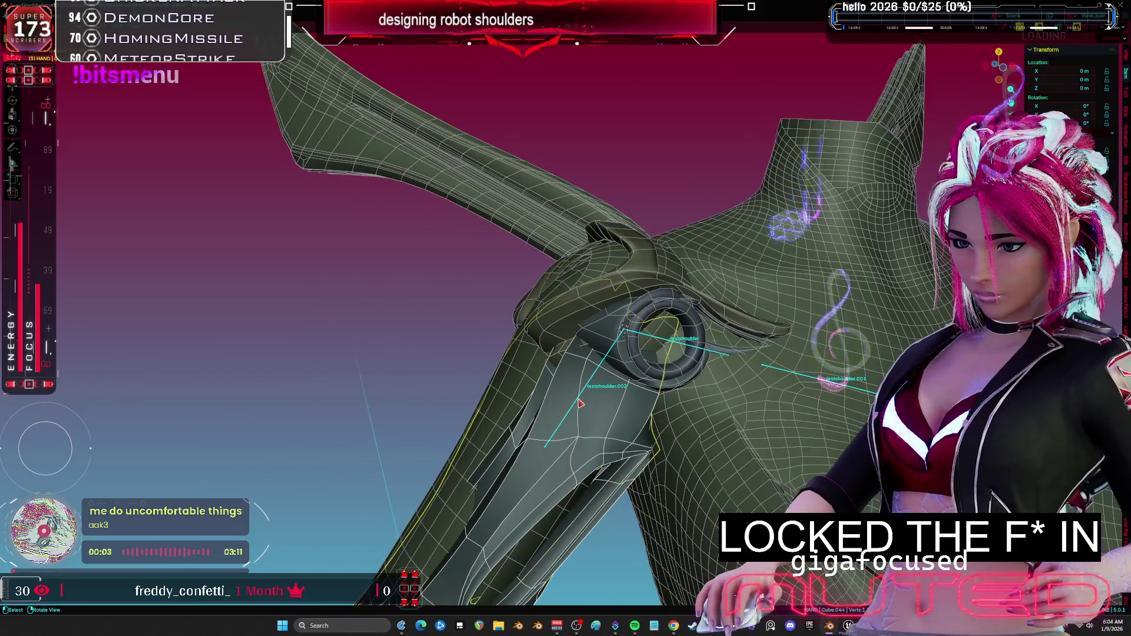
pyautogui.moveTo(605, 414); pyautogui.dragTo(554, 378, button='middle')
pyautogui.moveTo(412, 483)
pyautogui.mouseDown()
pyautogui.moveTo(506, 383)
pyautogui.moveTo(471, 365)
pyautogui.moveTo(459, 448)
pyautogui.mouseUp()
pyautogui.moveTo(635, 341); pyautogui.dragTo(678, 330, button='middle')
pyautogui.press('r')
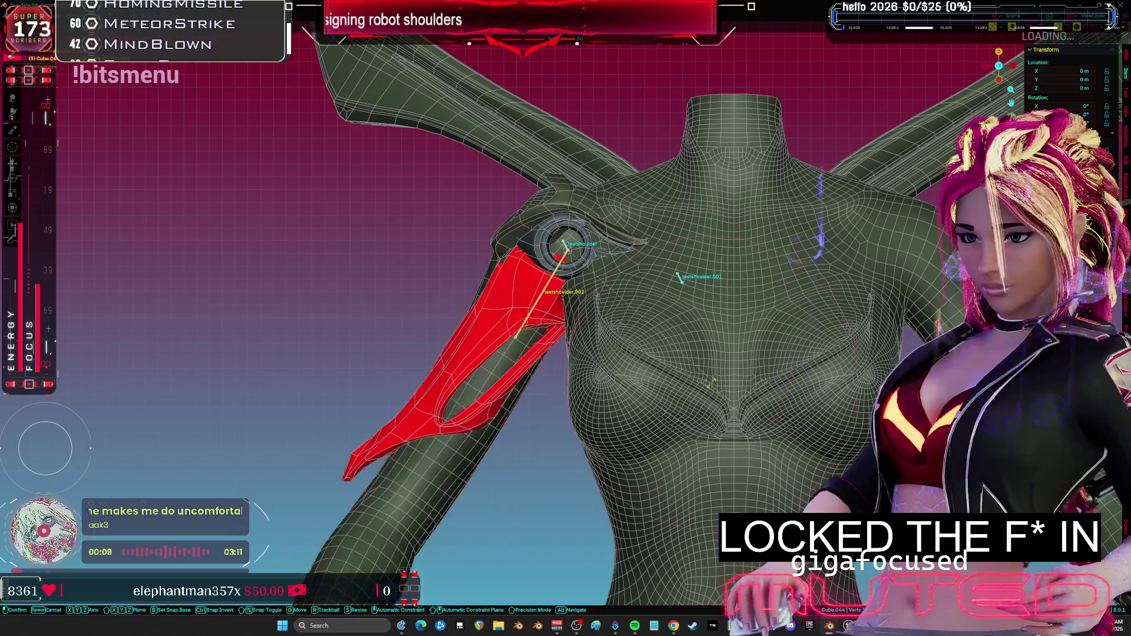
pyautogui.rightClick(769, 313)
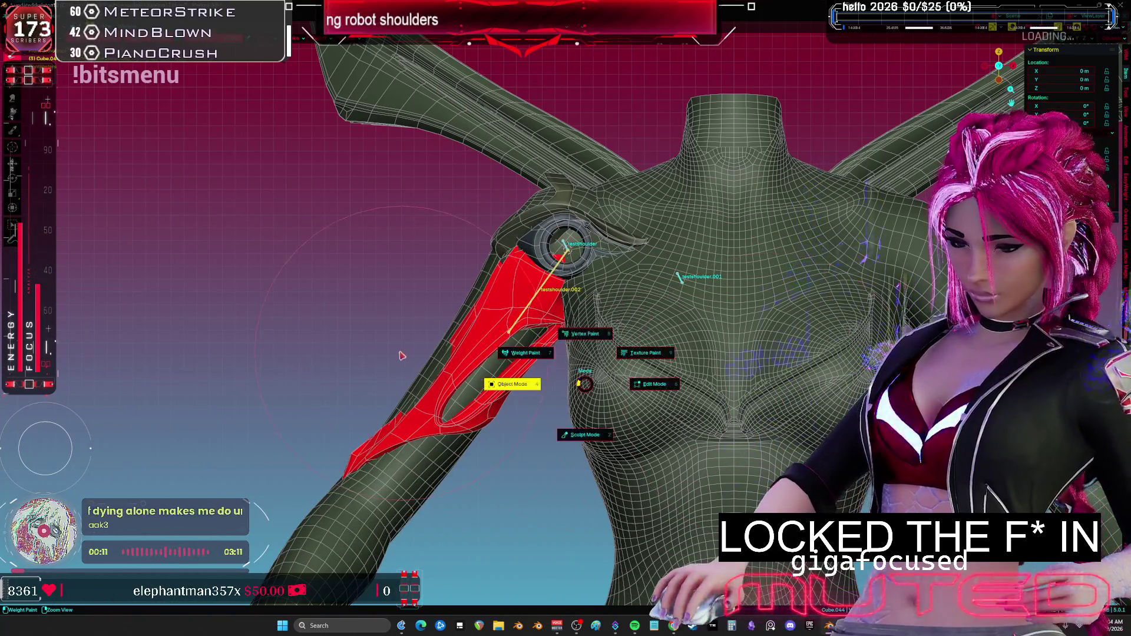
# Bind the armour piece to the shoulder bone with Armature Deform, then test-rotate and cancel.
pyautogui.moveTo(507, 353); pyautogui.dragTo(537, 304, button='middle')
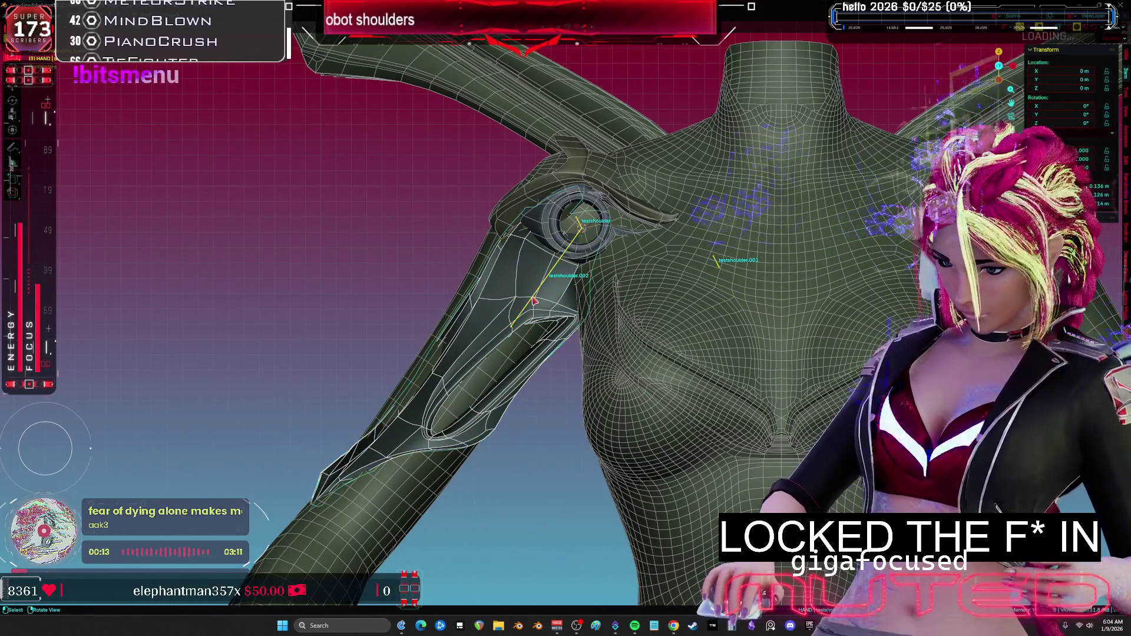
pyautogui.keyDown('shift'); pyautogui.click(535, 303); pyautogui.keyUp('shift')
pyautogui.hotkey('ctrl', 'p')
pyautogui.click(533, 299)
pyautogui.press('r')
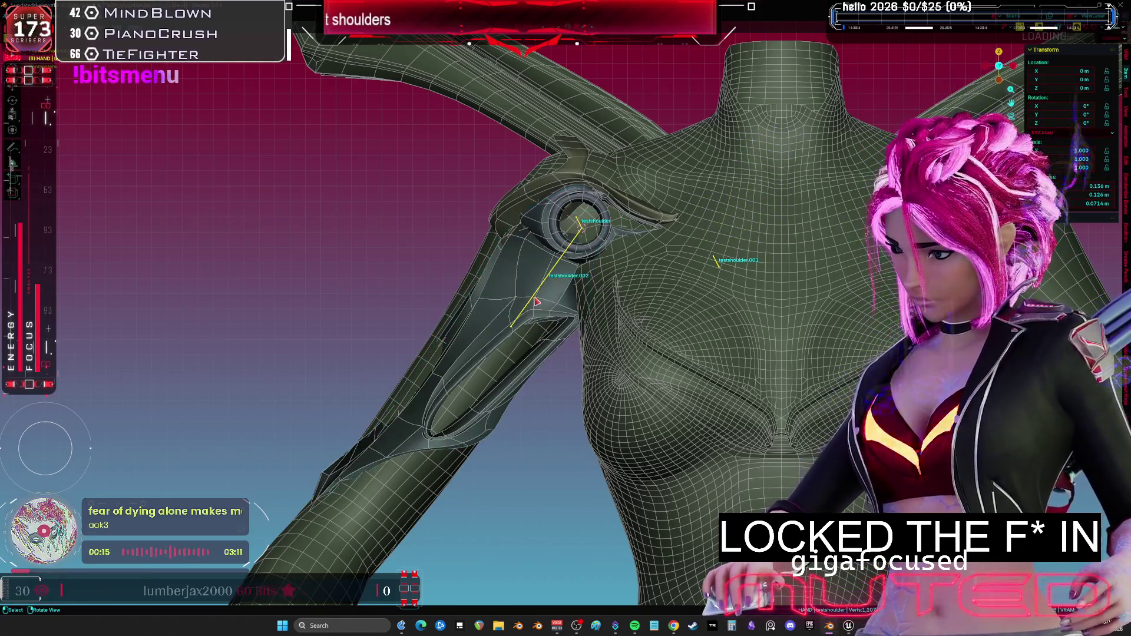
pyautogui.rightClick(462, 240)
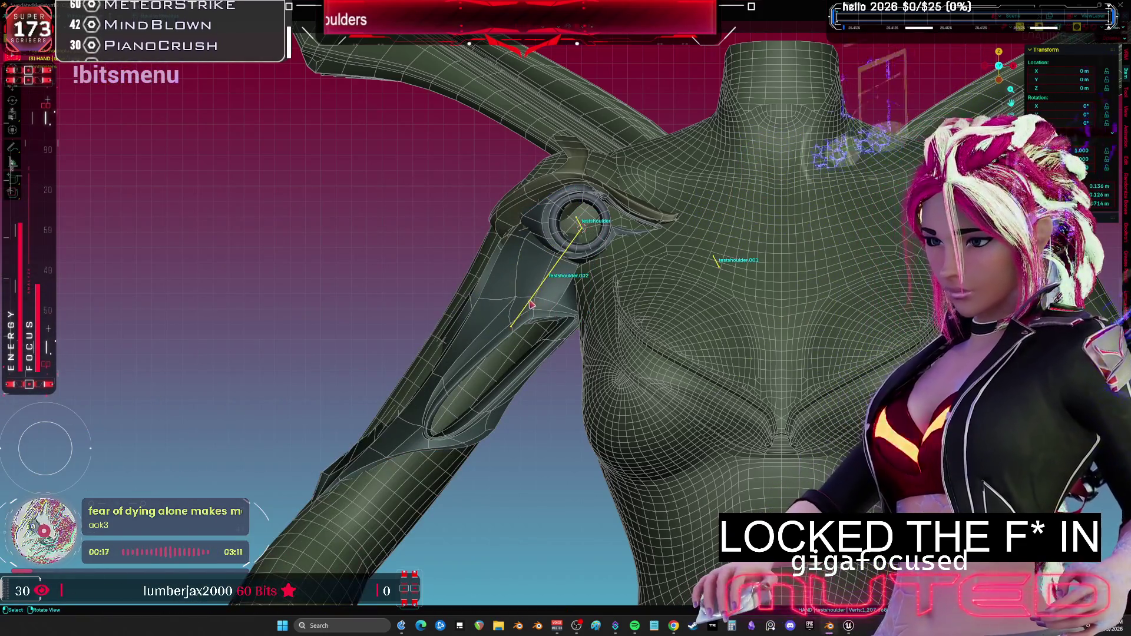